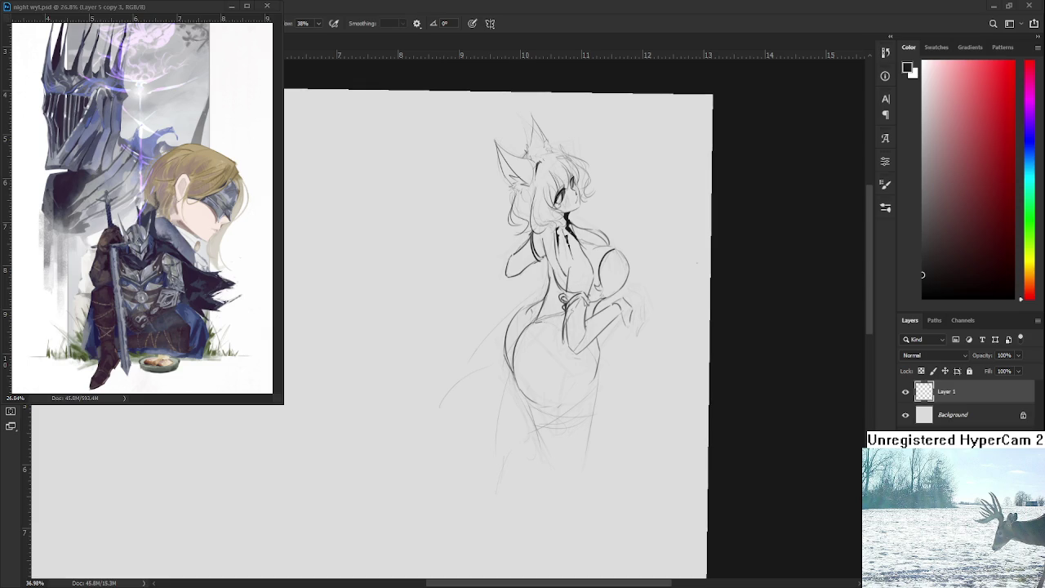
Reposition the view and draw a first contour line down the figure's leg
scroll(604, 450, "down", 1)
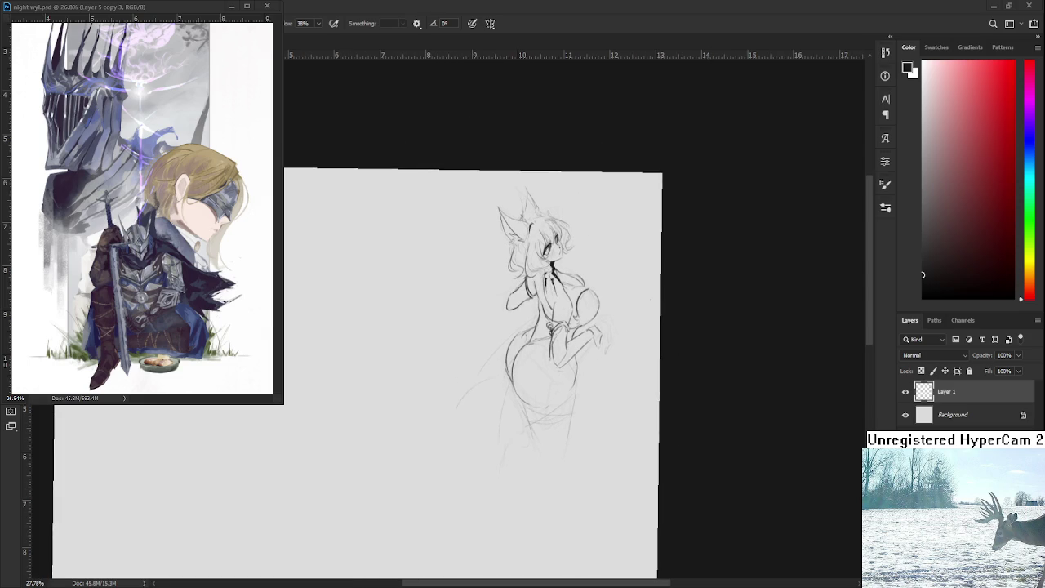
scroll(536, 433, "down", 1)
scroll(503, 353, "up", 3)
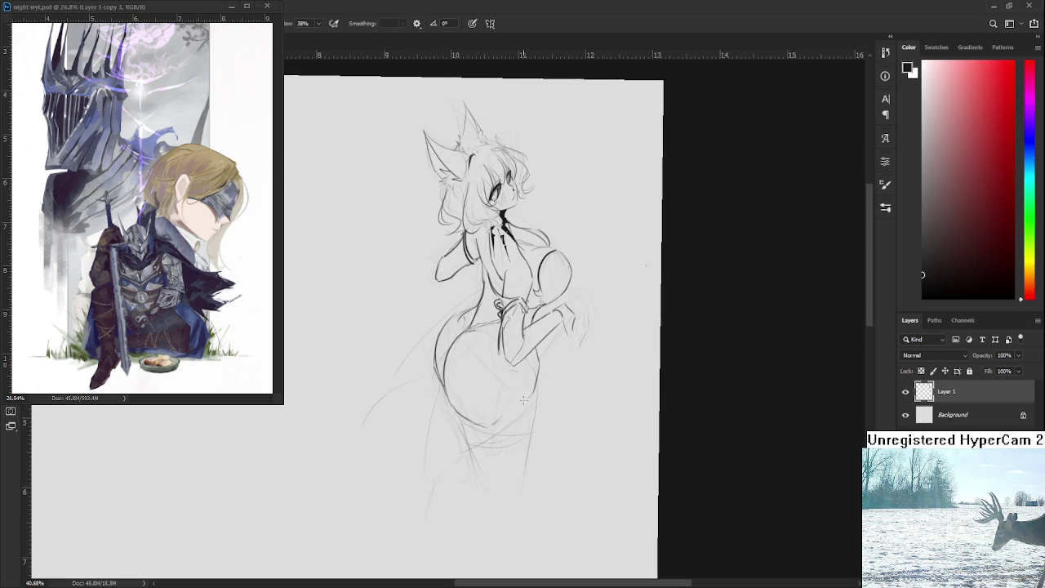
left_click_drag(456, 394, 448, 374)
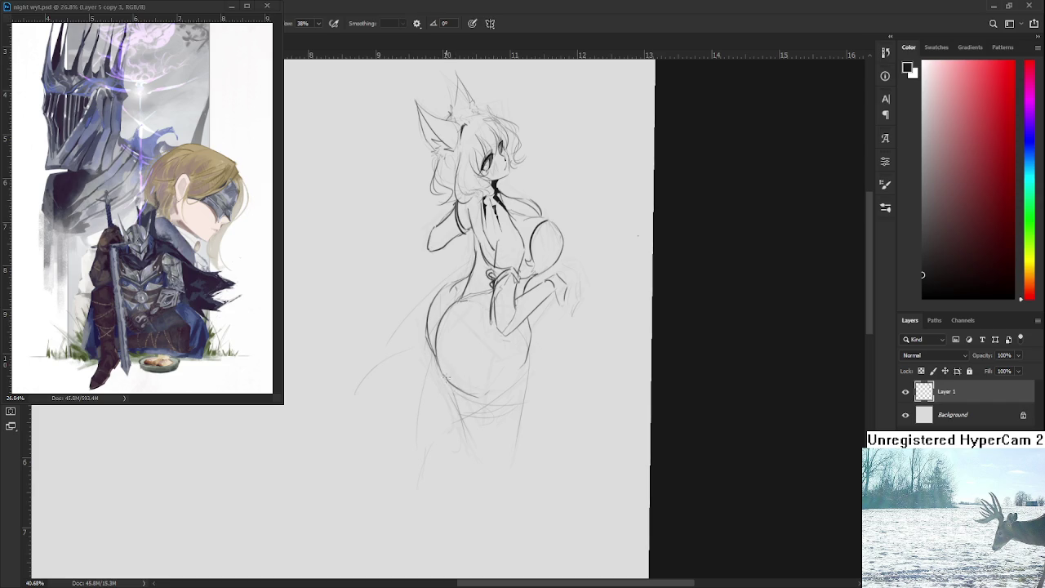
left_click_drag(469, 418, 459, 382)
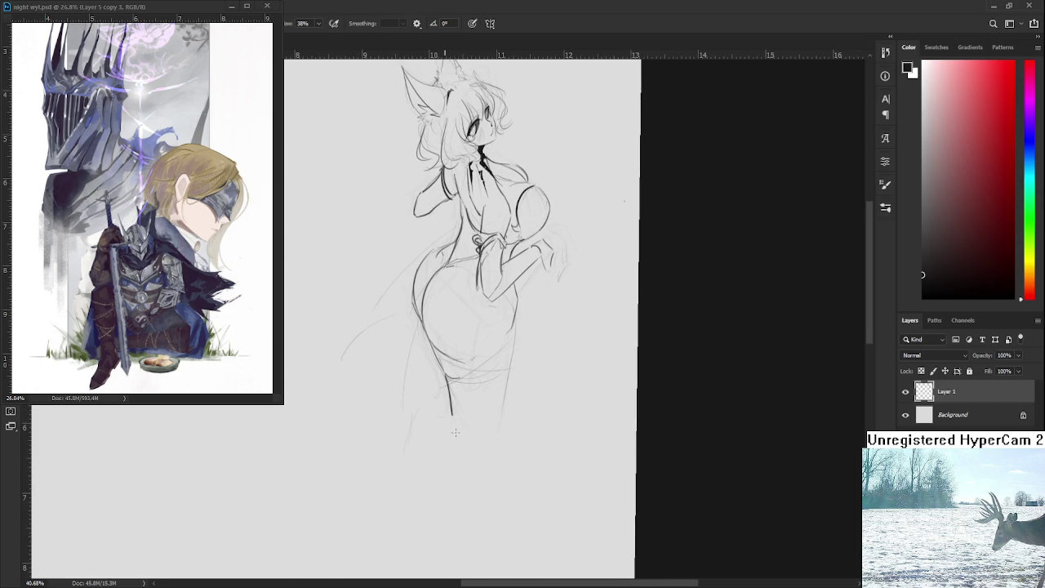
left_click_drag(447, 382, 448, 456)
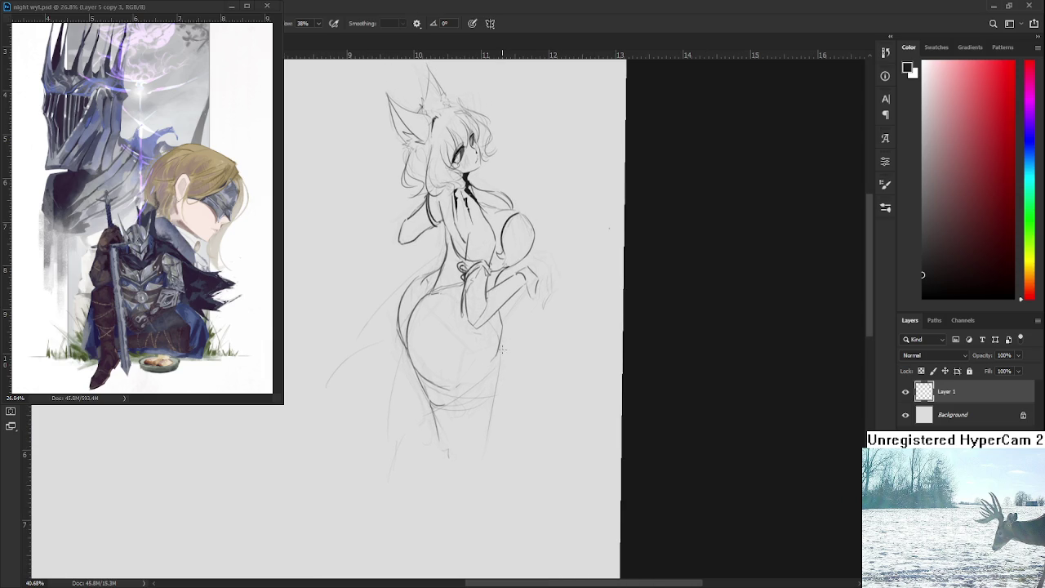
Redraw the vertical right-leg line and add a short stroke near the lower skirt
left_click_drag(493, 339, 490, 434)
key("ctrl+z")
key("ctrl+shift+z")
key("ctrl+z")
left_click_drag(504, 332, 492, 403)
left_click_drag(478, 357, 493, 384)
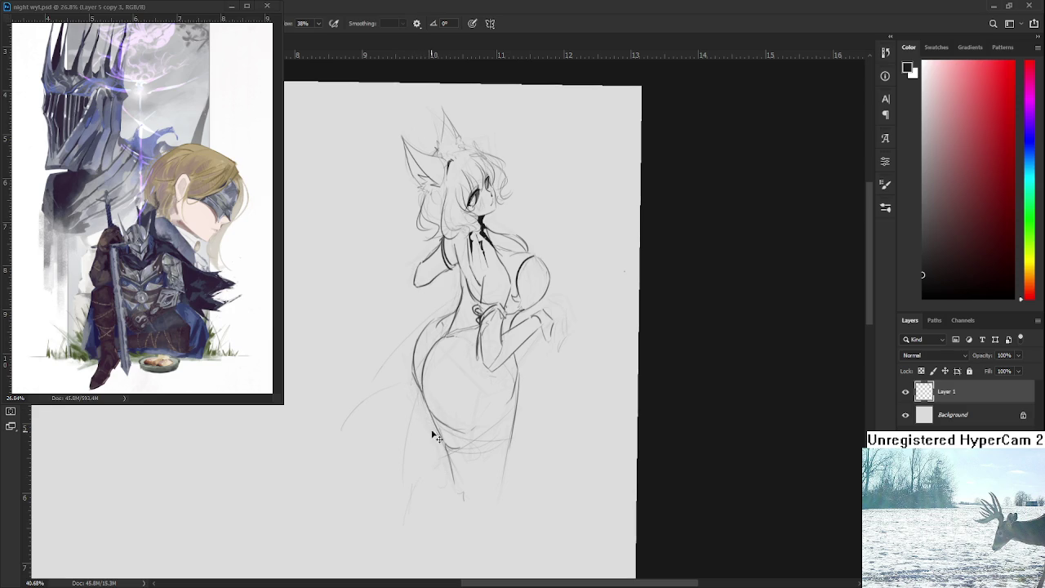
left_click_drag(442, 445, 435, 478)
left_click_drag(496, 392, 480, 421)
Rotate, pan and zoom the canvas to centre the sketch in view
scroll(509, 380, "down", 3, "alt")
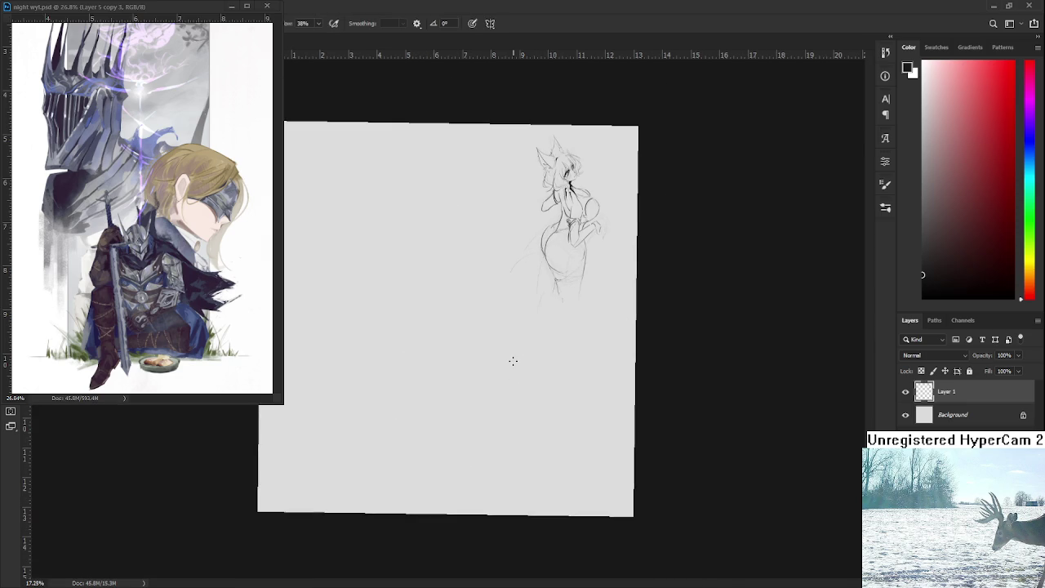
key("r")
left_click(552, 350)
scroll(544, 283, "up", 1, "alt")
left_click_drag(544, 283, 419, 419)
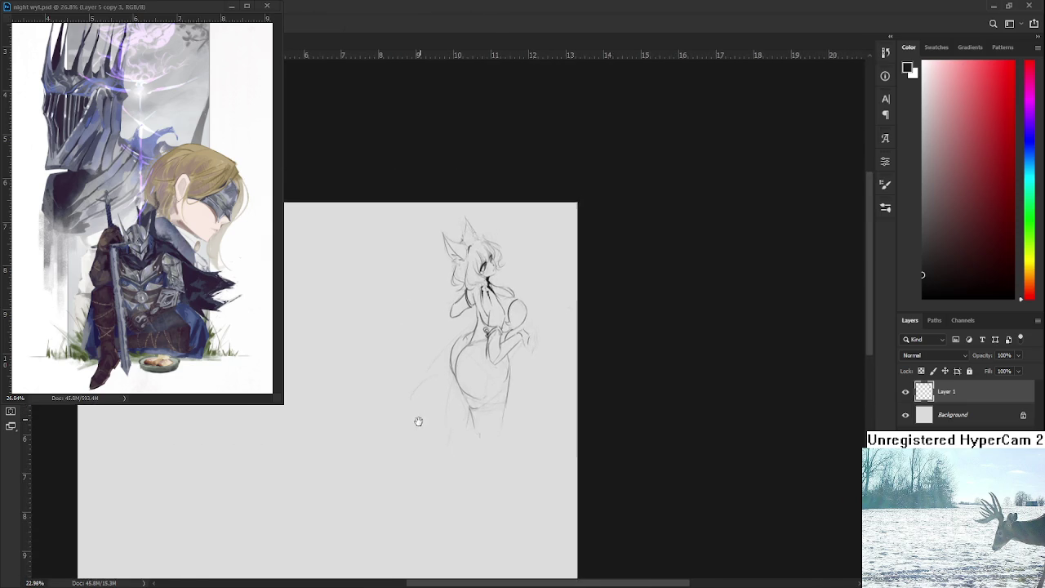
scroll(410, 422, "down", 2)
scroll(476, 350, "down", 2)
scroll(541, 244, "up", 2)
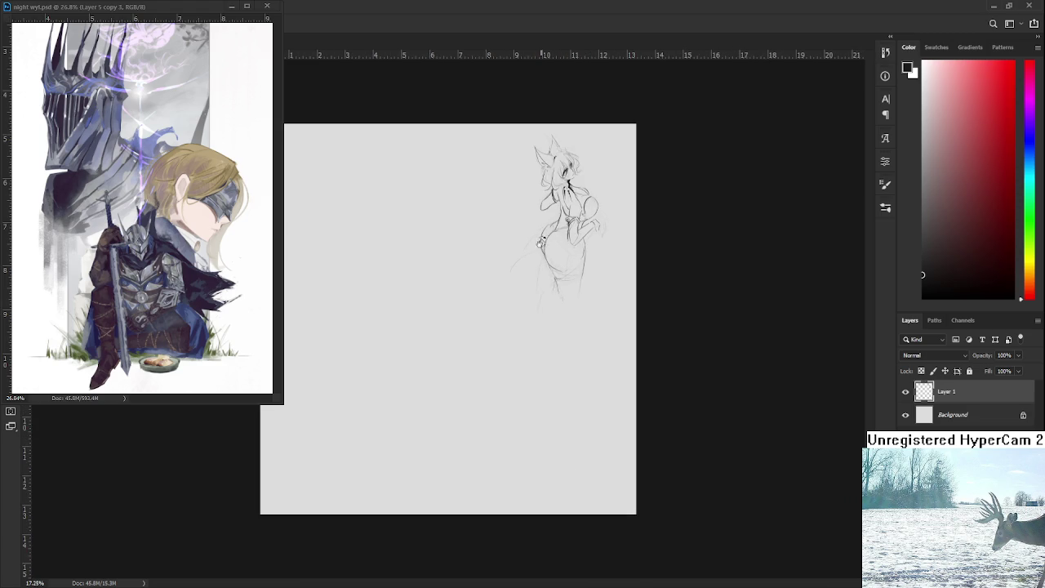
scroll(454, 350, "up", 1)
left_click_drag(520, 313, 425, 407)
scroll(426, 407, "up", 1)
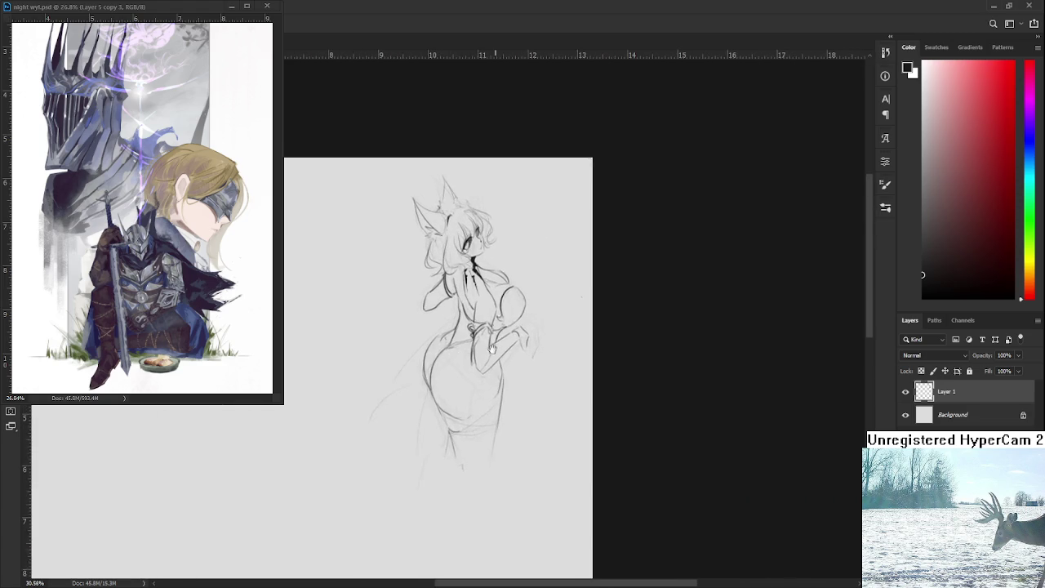
scroll(474, 377, "up", 1)
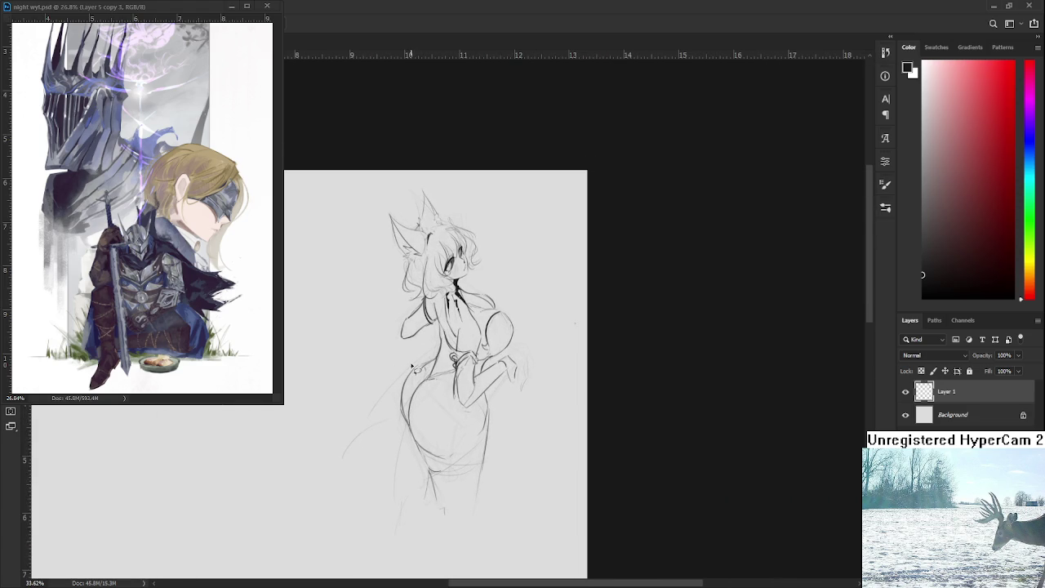
Try erasing part of the left hip contour, then restore it
key("e")
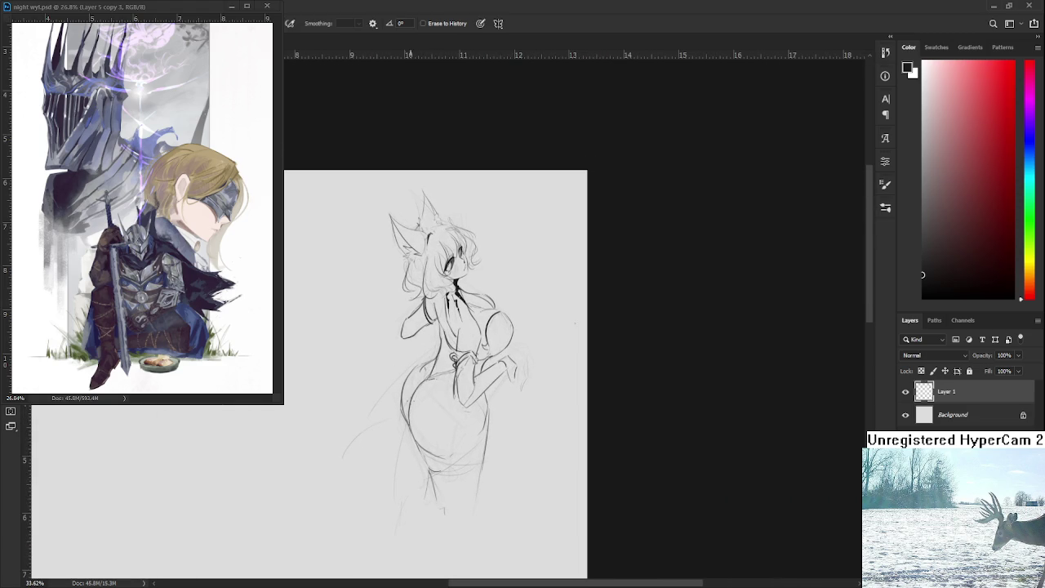
left_click_drag(412, 393, 407, 420)
key("ctrl+z")
key("ctrl+z")
key("b")
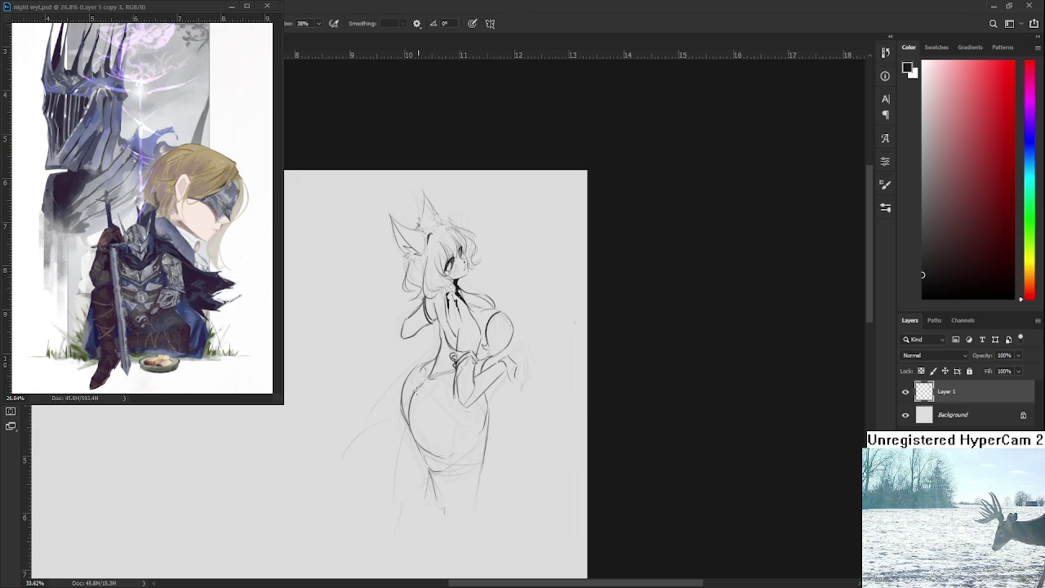
key("e")
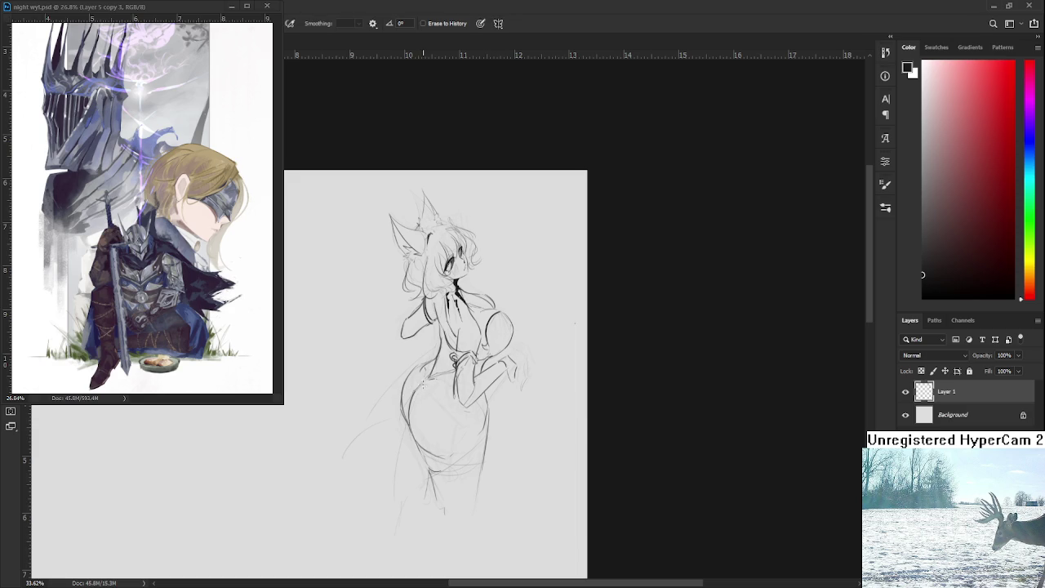
key("b")
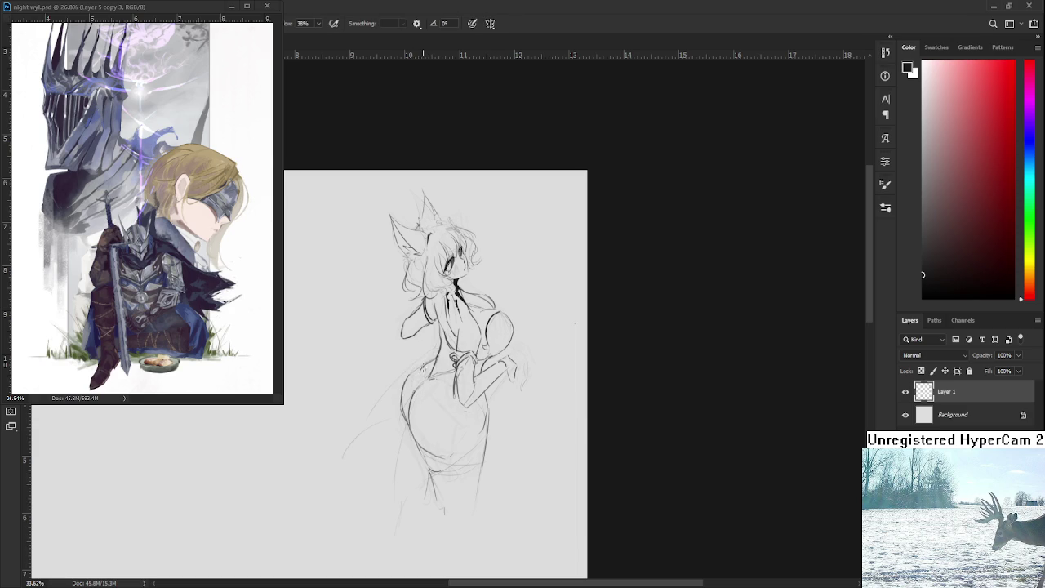
key("e")
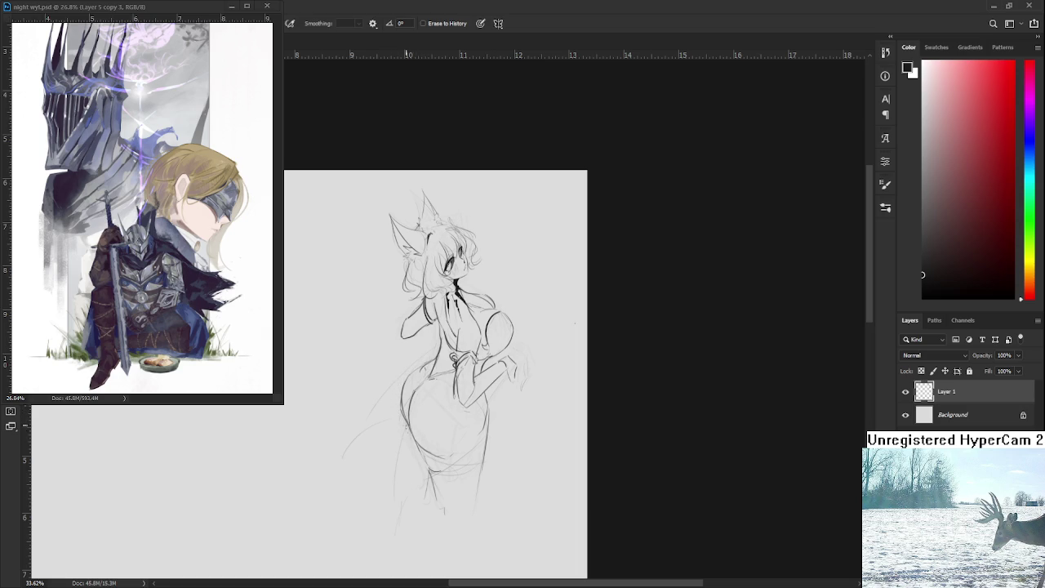
Erase the stray lines on the lower belly and dress
mouse_move(458, 426)
left_mouse_down()
mouse_move(446, 404)
mouse_move(434, 485)
left_mouse_up()
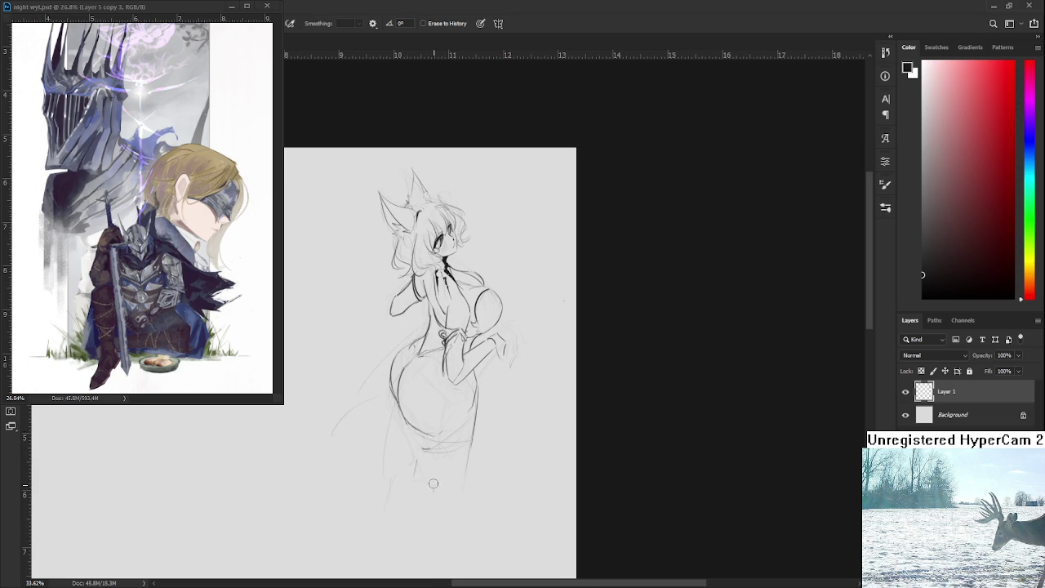
mouse_move(410, 434)
left_mouse_down()
mouse_move(424, 443)
mouse_move(415, 427)
mouse_move(419, 479)
mouse_move(386, 472)
left_mouse_up()
left_click_drag(454, 467, 478, 424)
key("b")
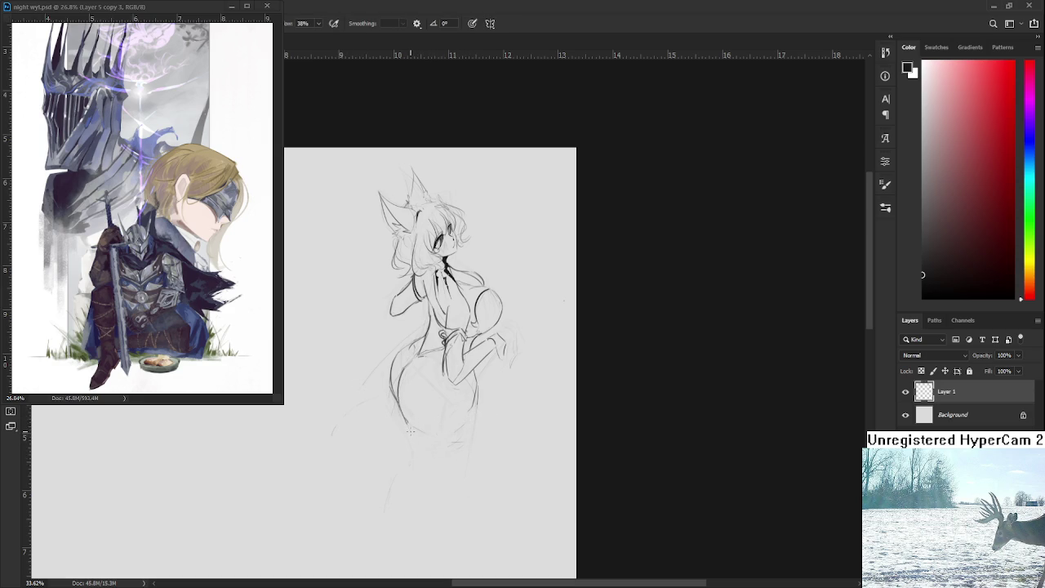
Redraw the hip contours below the hip and along both sides
left_click_drag(410, 426, 411, 470)
left_click_drag(479, 389, 459, 441)
key("ctrl+z")
left_click_drag(479, 393, 451, 463)
left_click_drag(389, 390, 405, 444)
scroll(454, 349, "down", 2)
scroll(459, 341, "up", 3)
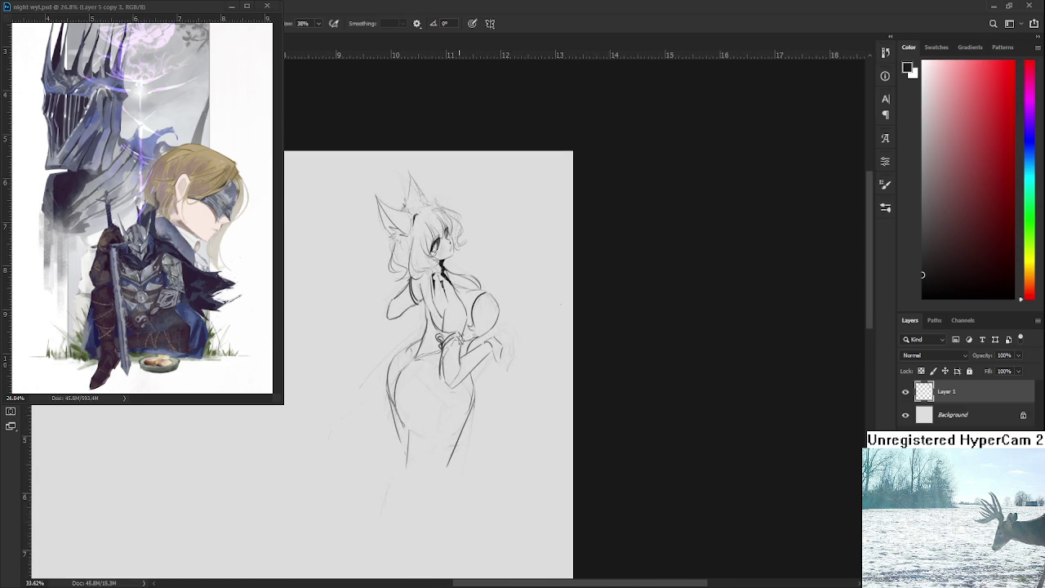
Settle on a short right-leg contour stroke after several undone attempts
key("e")
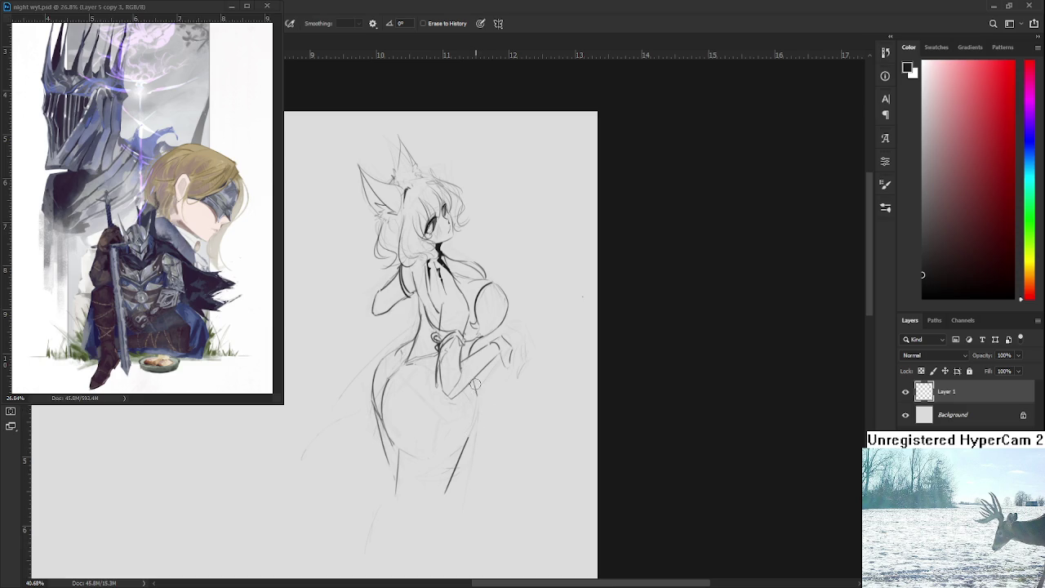
key("b")
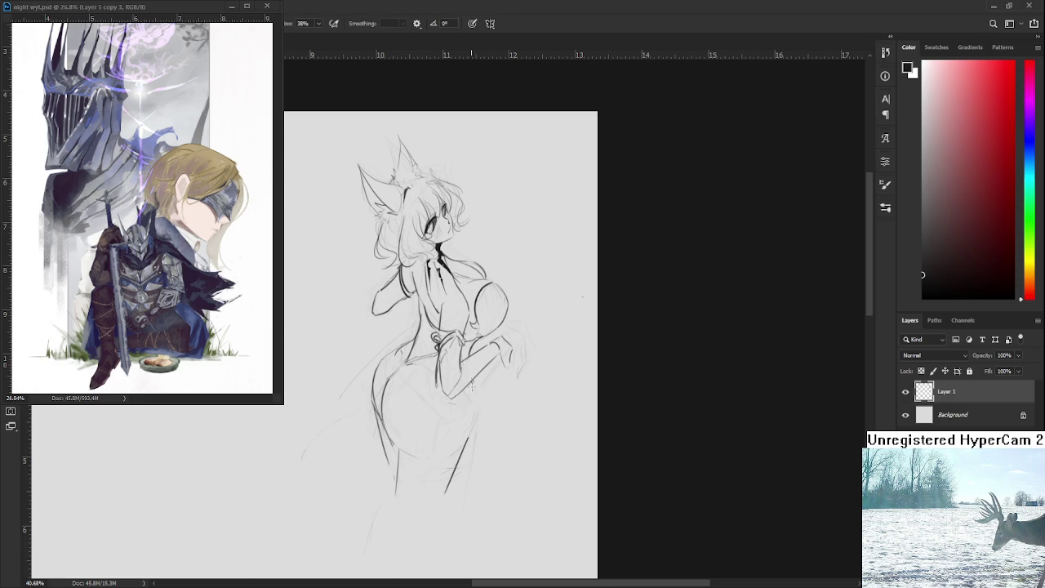
left_click_drag(475, 404, 442, 494)
key("ctrl+z")
left_click_drag(469, 433, 441, 491)
key("e")
key("b")
key("ctrl+z")
mouse_move(463, 439)
left_mouse_down()
mouse_move(441, 498)
mouse_move(453, 466)
left_mouse_up()
Pan and zoom around the figure to prepare for erasing stray sketch lines
scroll(516, 357, "down", 2)
scroll(503, 326, "up", 2)
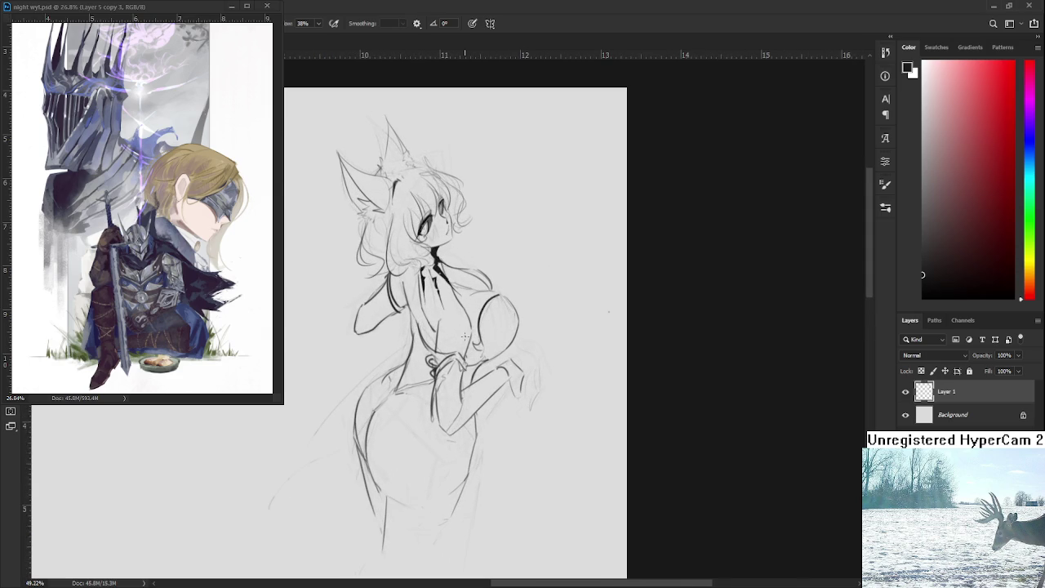
scroll(444, 336, "up", 1)
scroll(419, 328, "up", 1)
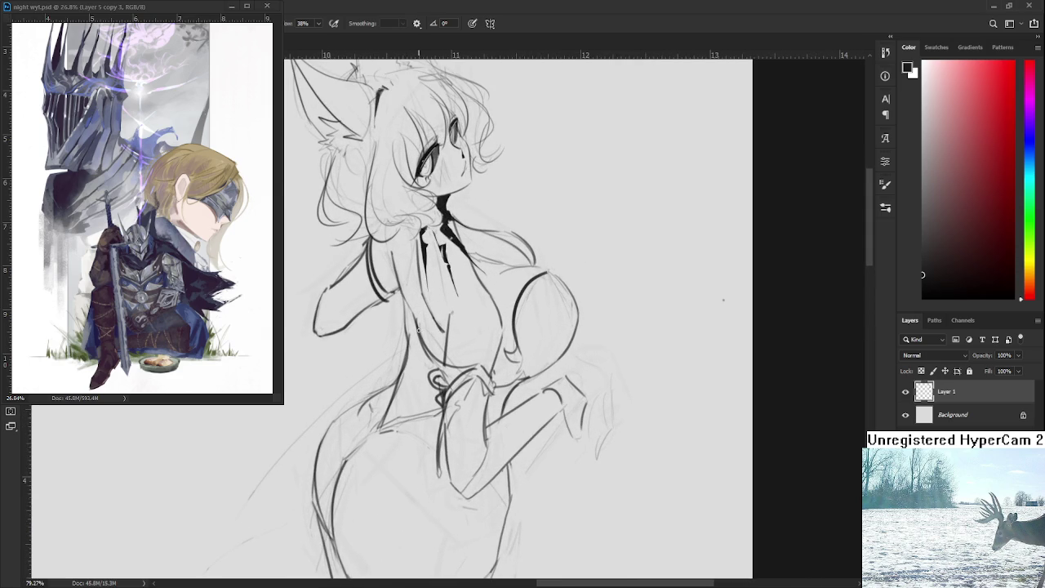
scroll(418, 328, "down", 1)
scroll(418, 329, "down", 1)
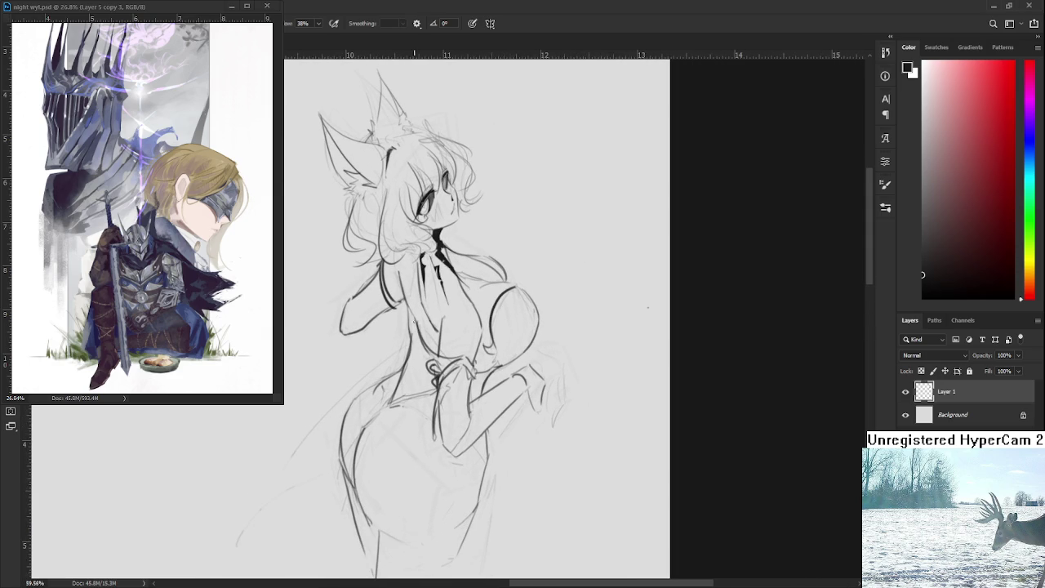
left_click_drag(418, 370, 472, 425)
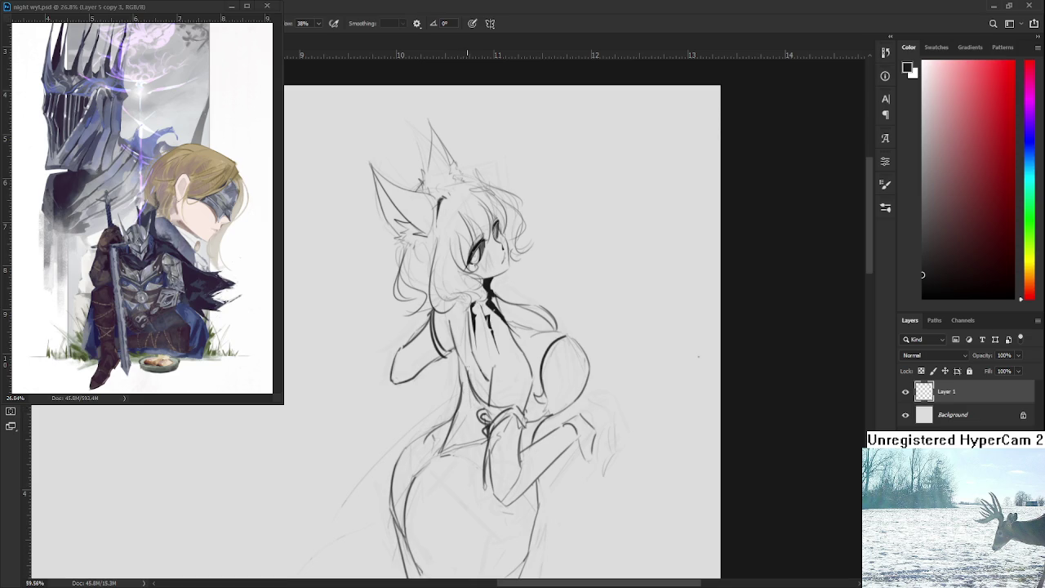
left_click_drag(468, 318, 462, 301)
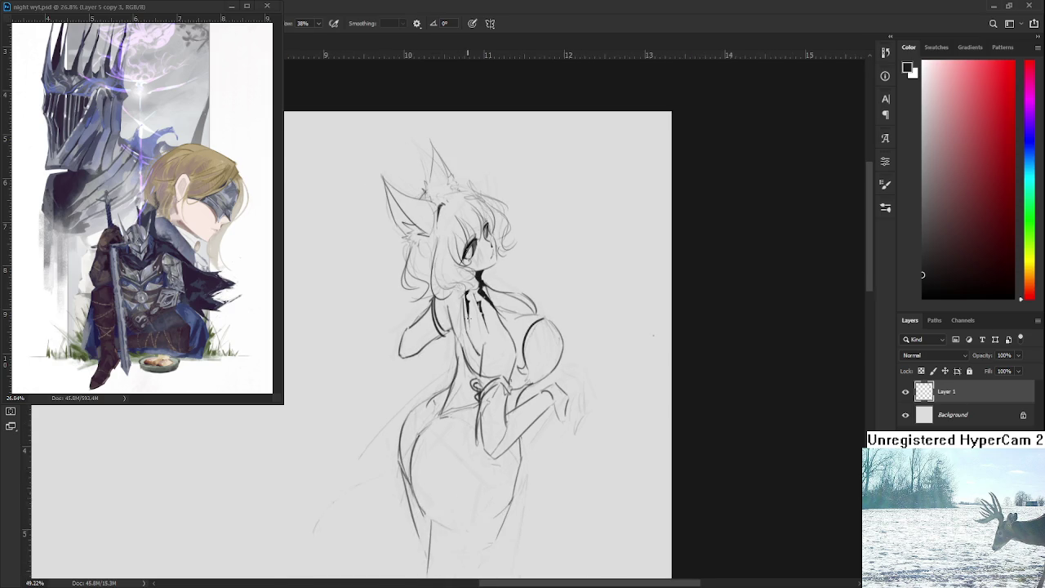
left_click_drag(503, 305, 513, 332)
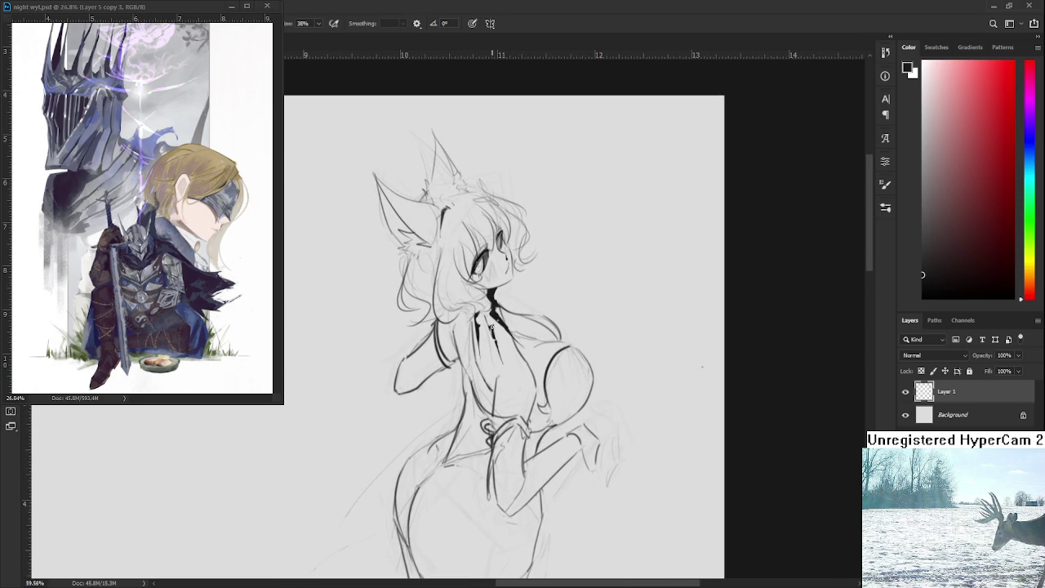
scroll(491, 327, "down", 1)
scroll(527, 359, "down", 1)
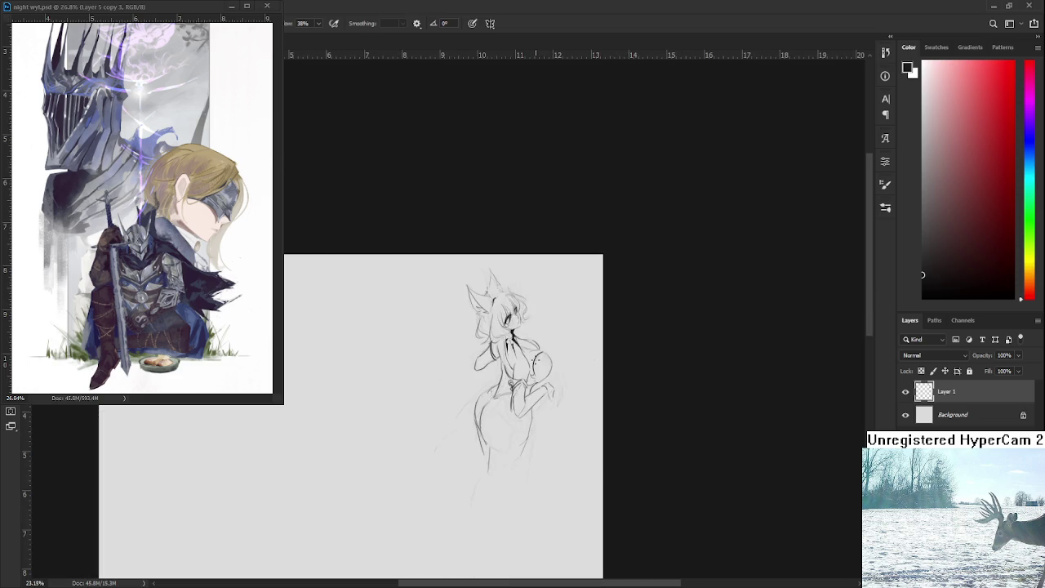
left_click_drag(442, 509, 404, 432)
key("e")
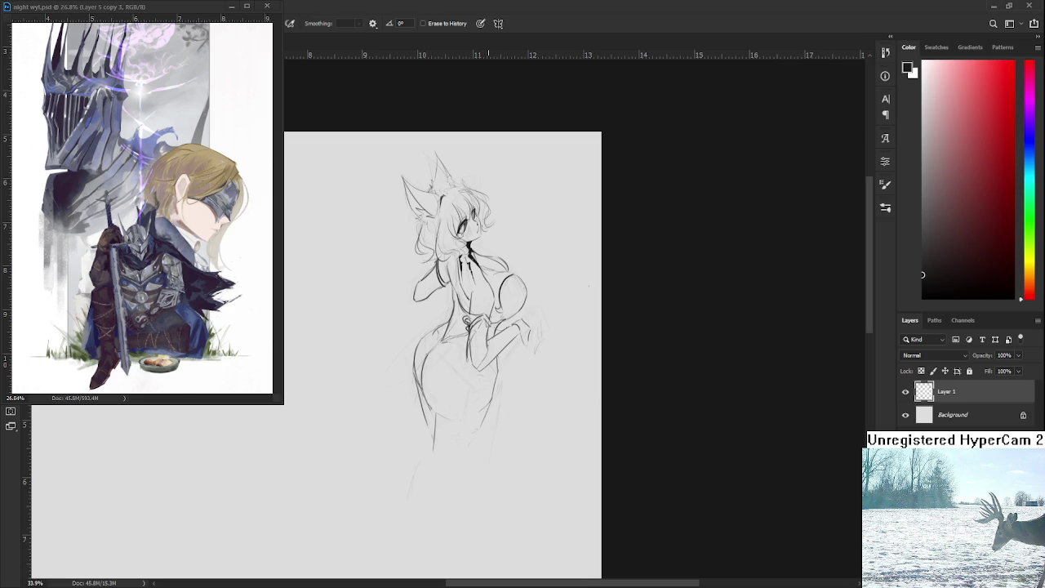
Lasso the lower dress from the waist down along the hip curve
scroll(571, 366, "down", 2)
scroll(571, 359, "down", 2)
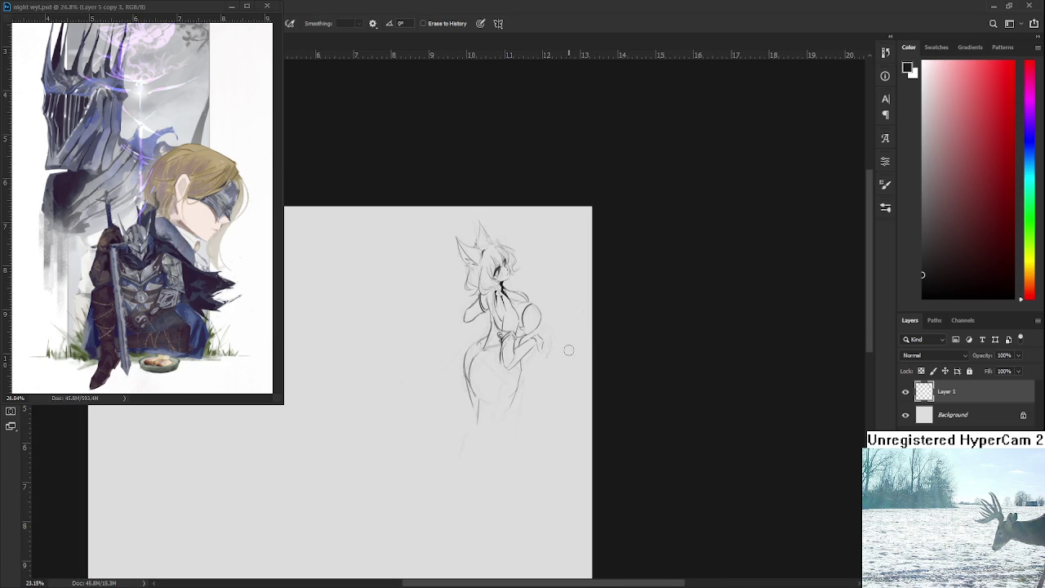
scroll(571, 350, "down", 2)
scroll(515, 345, "down", 1)
scroll(444, 381, "up", 2)
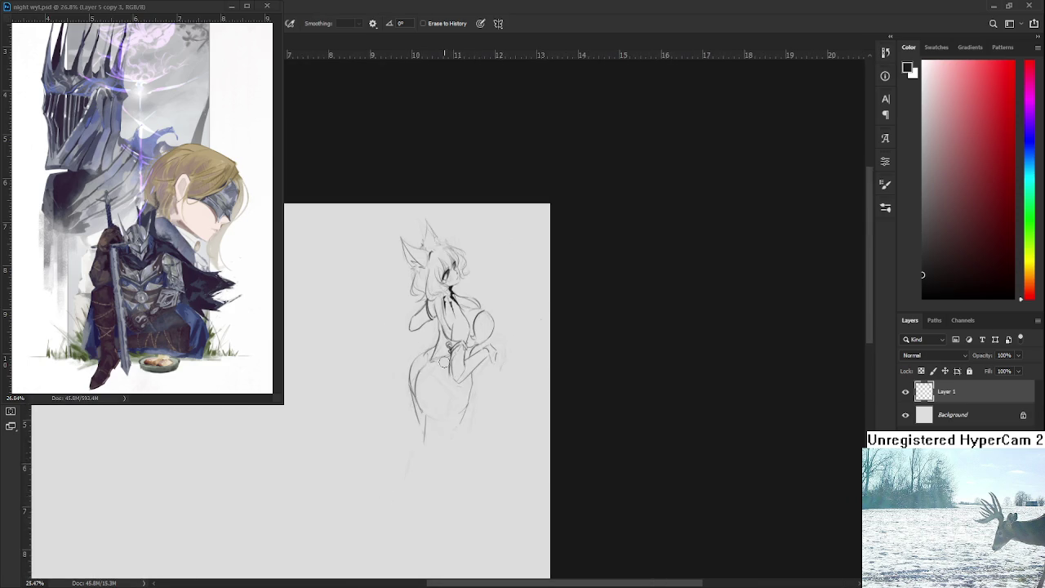
scroll(445, 382, "up", 3)
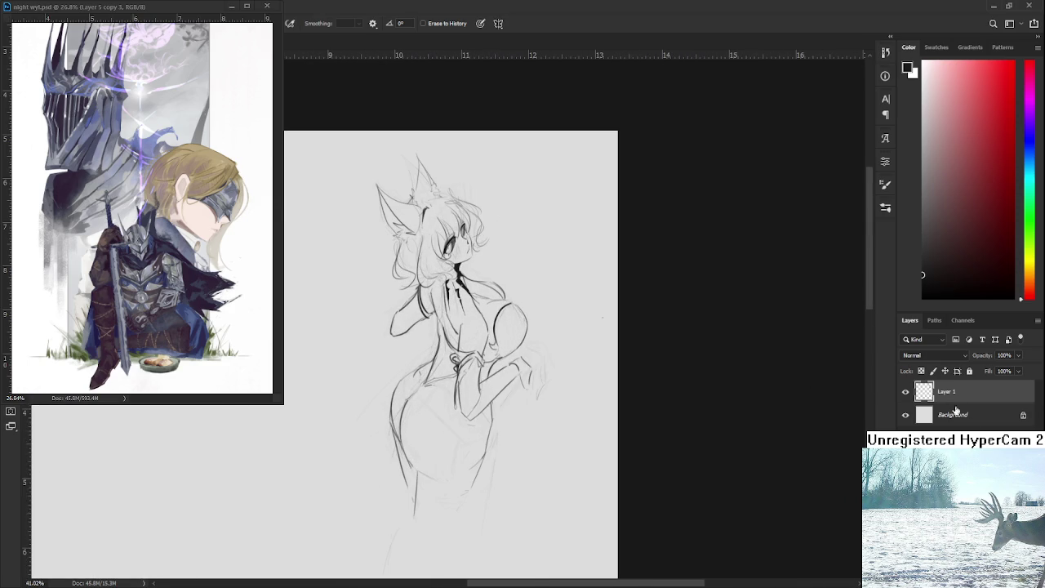
scroll(596, 459, "down", 1)
scroll(562, 449, "up", 1)
scroll(522, 434, "up", 1)
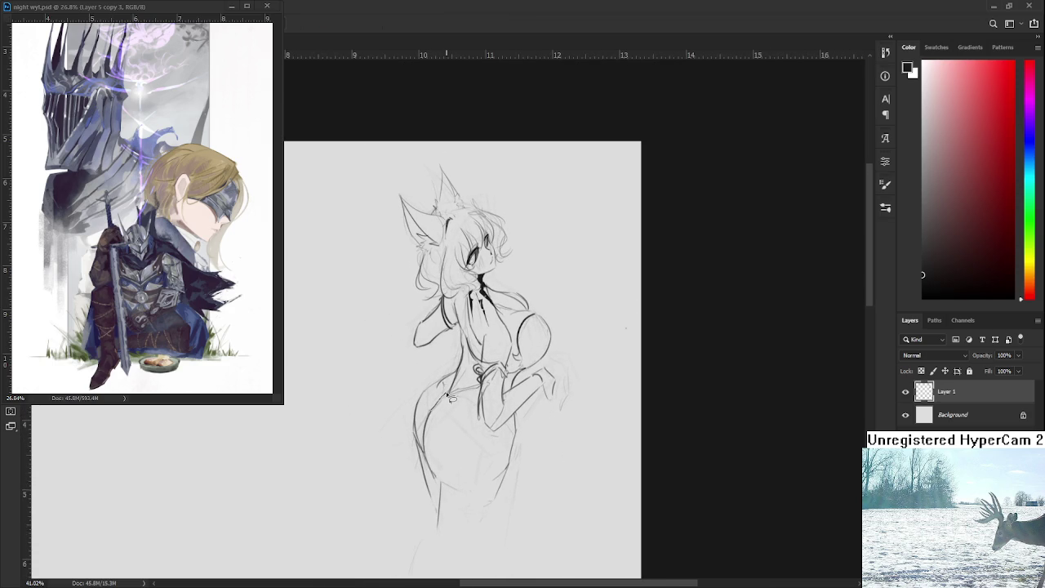
left_click_drag(445, 391, 443, 454)
mouse_move(452, 394)
left_mouse_down()
mouse_move(488, 387)
mouse_move(481, 424)
mouse_move(491, 437)
mouse_move(505, 427)
mouse_move(513, 457)
mouse_move(509, 475)
mouse_move(438, 473)
mouse_move(503, 480)
mouse_move(432, 473)
mouse_move(426, 431)
mouse_move(437, 410)
mouse_move(483, 387)
left_mouse_up()
left_click_drag(428, 462, 441, 384)
Paint black into the lasso-selected dress, then deselect
key("b")
mouse_move(440, 388)
left_mouse_down()
mouse_move(412, 464)
mouse_move(502, 457)
left_mouse_up()
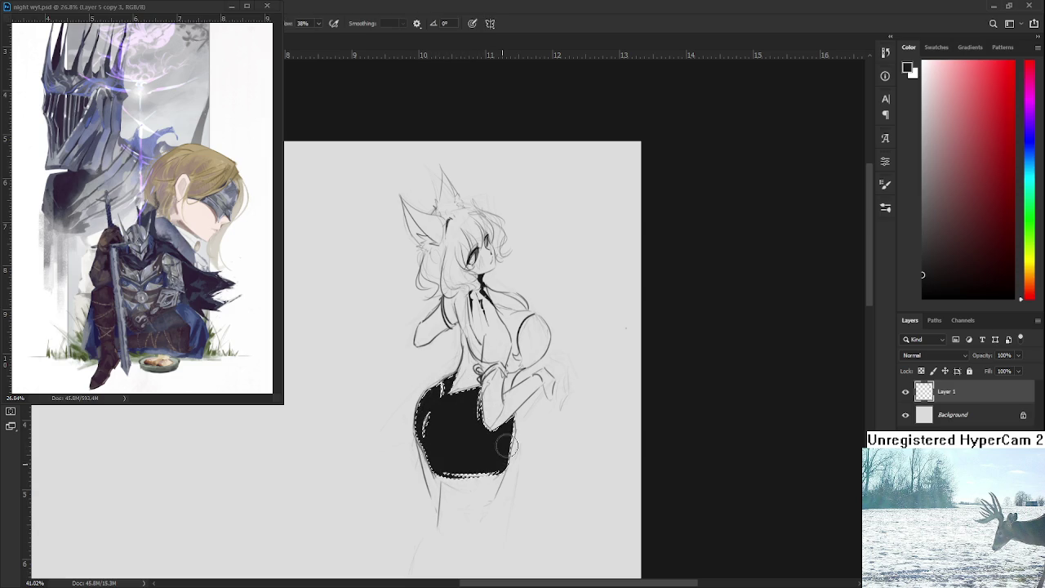
key("Delete")
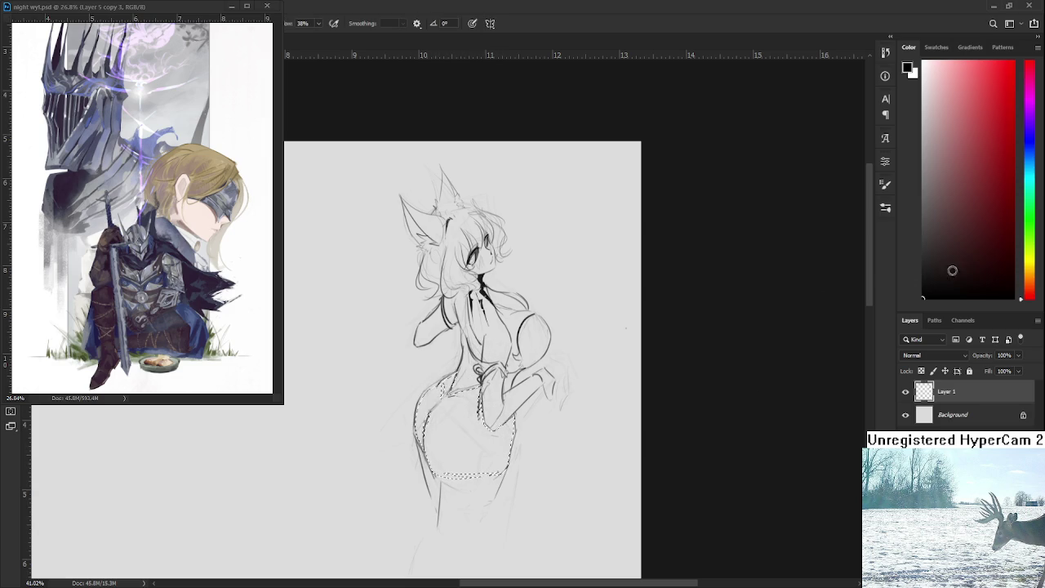
mouse_move(494, 466)
left_mouse_down()
mouse_move(509, 414)
mouse_move(469, 462)
left_mouse_up()
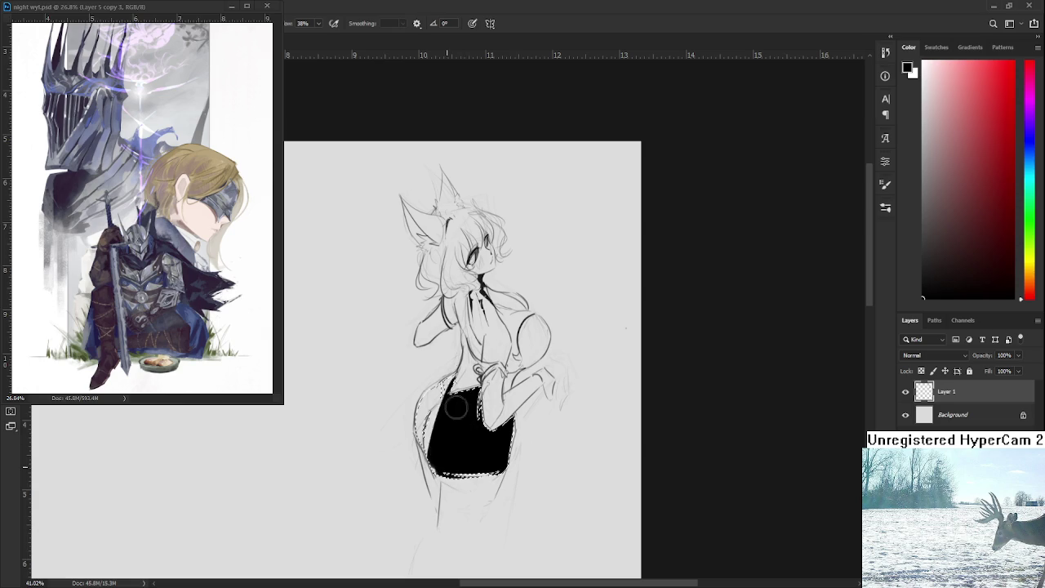
key("ctrl+d")
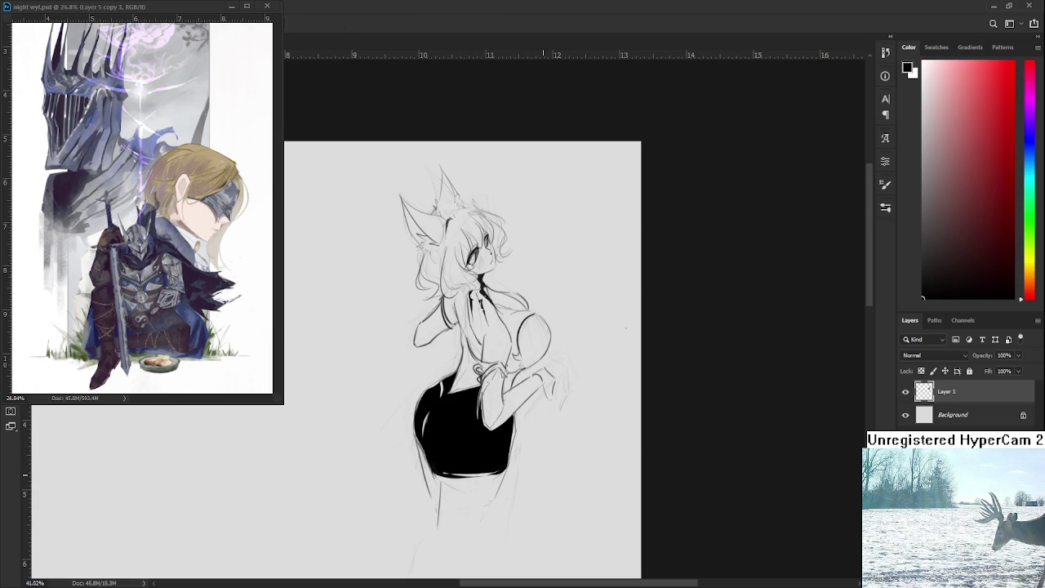
Step back to clear the black dress fill, drop the selection, and return to the Brush
scroll(516, 468, "down", 2)
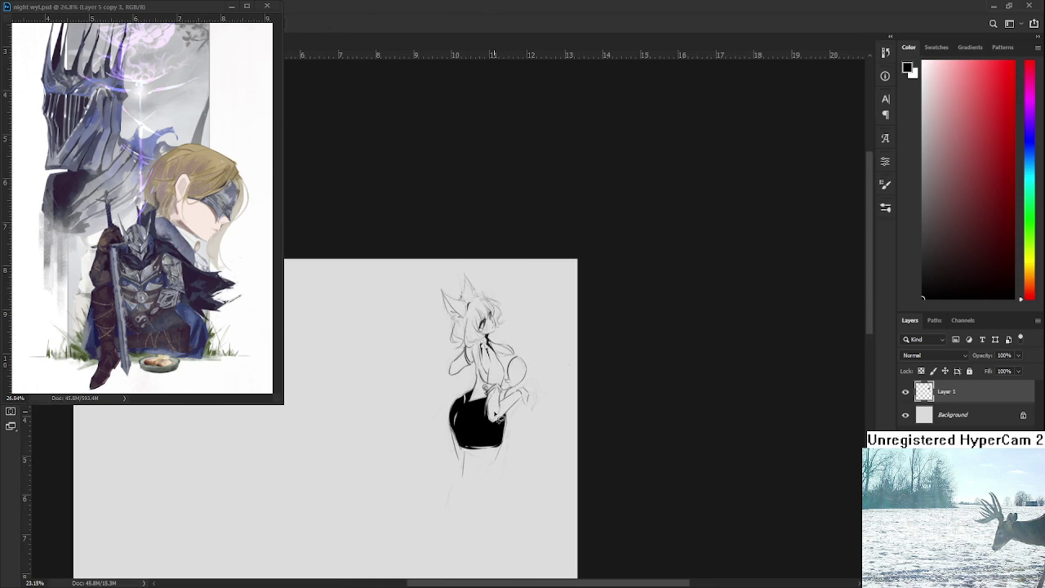
scroll(498, 448, "up", 2)
scroll(481, 426, "up", 3)
scroll(481, 428, "down", 2)
key("ctrl+shift+d")
key("Delete")
key("ctrl+d")
key("b")
key("p")
key("b")
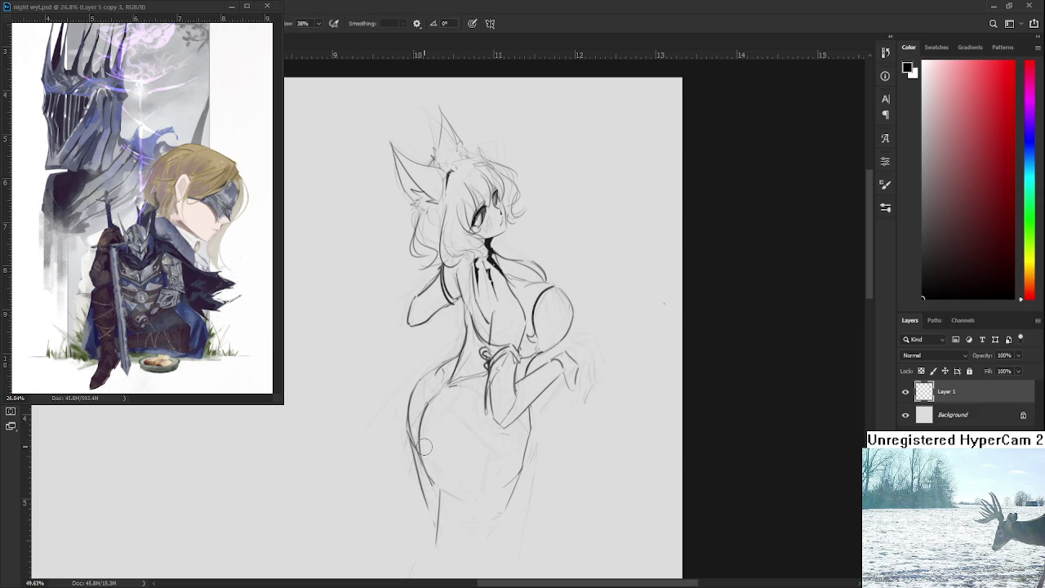
left_click_drag(425, 445, 433, 480)
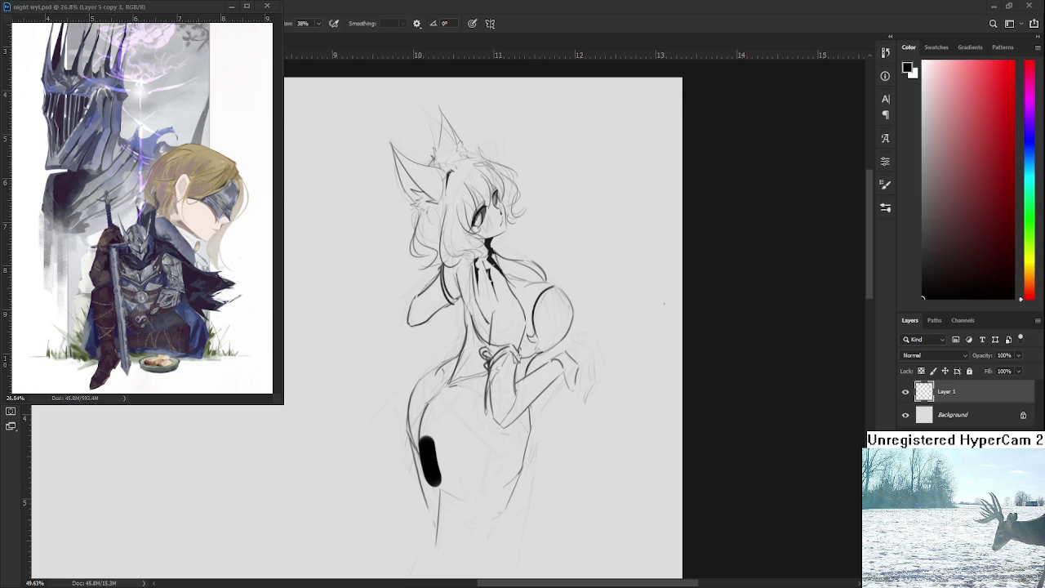
key("ctrl+z")
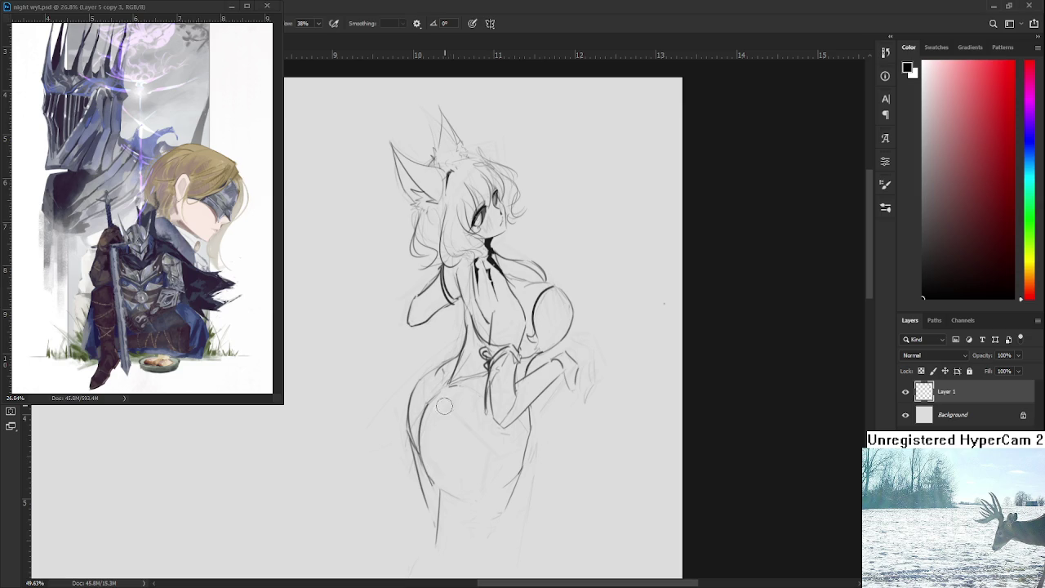
left_click_drag(432, 449, 434, 480)
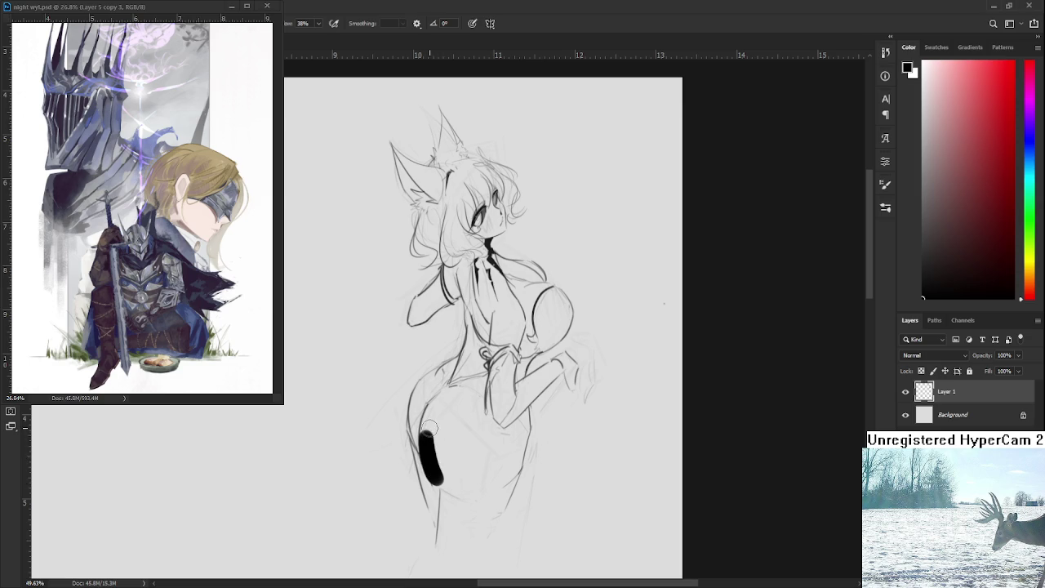
key("e")
mouse_move(436, 441)
left_mouse_down()
mouse_move(450, 472)
mouse_move(437, 434)
mouse_move(457, 475)
mouse_move(447, 450)
mouse_move(474, 473)
mouse_move(428, 404)
mouse_move(444, 400)
mouse_move(474, 440)
mouse_move(447, 404)
mouse_move(490, 435)
mouse_move(483, 447)
mouse_move(457, 412)
mouse_move(486, 444)
left_mouse_up()
key("b")
key("e")
key("b")
key("e")
mouse_move(453, 399)
left_mouse_down()
mouse_move(477, 425)
mouse_move(457, 408)
left_mouse_up()
scroll(472, 404, "down", 3)
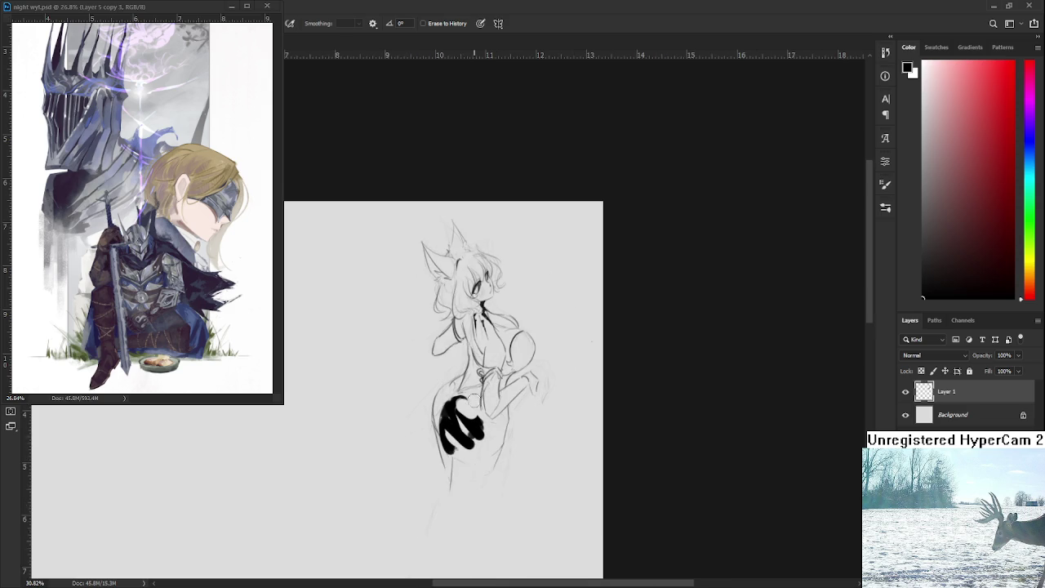
scroll(481, 391, "up", 2)
key("ctrl+z")
key("ctrl+z")
key("ctrl+z")
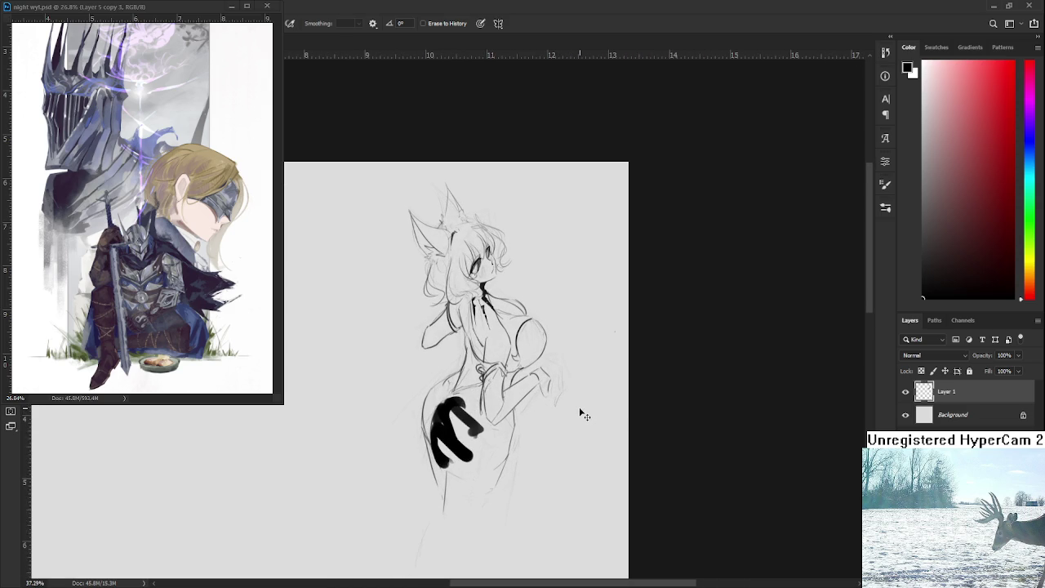
key("ctrl+z")
key("ctrl+z")
key("ctrl+z")
key("ctrl+z")
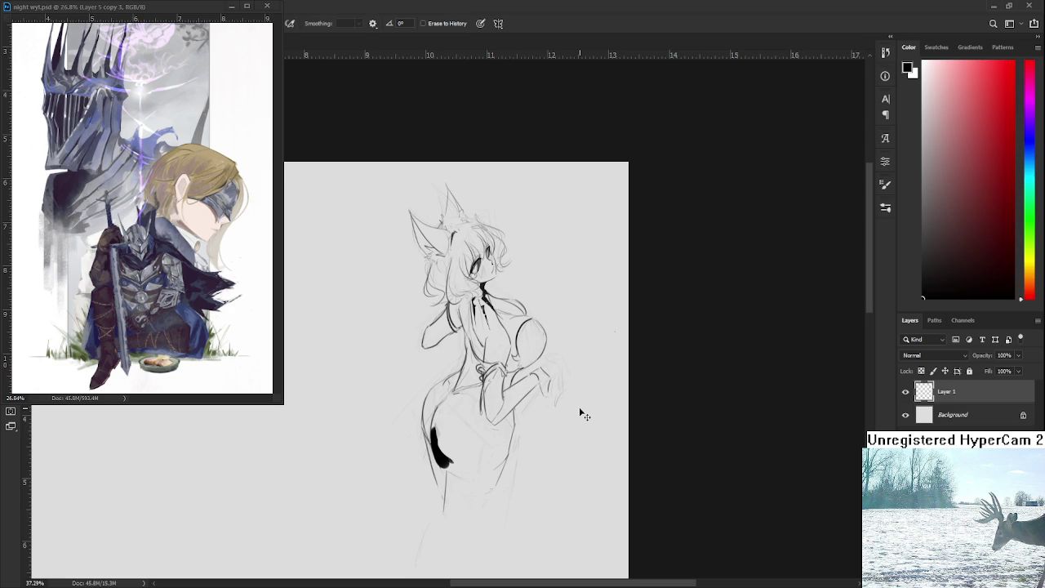
key("ctrl+shift+z")
key("ctrl+shift+z")
key("ctrl+z")
key("ctrl+z")
scroll(444, 390, "up", 1)
scroll(465, 411, "up", 1)
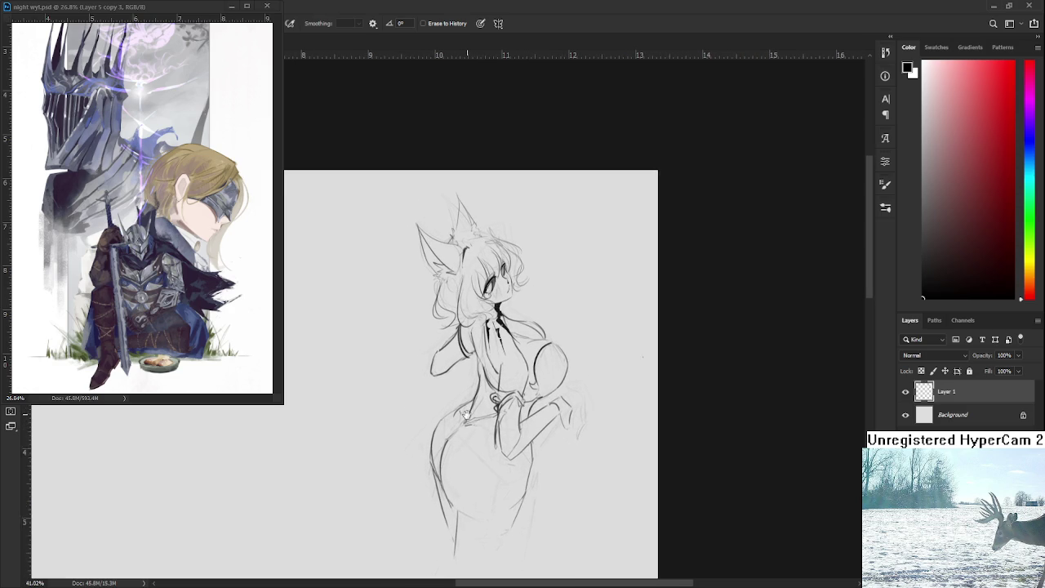
scroll(465, 413, "up", 1)
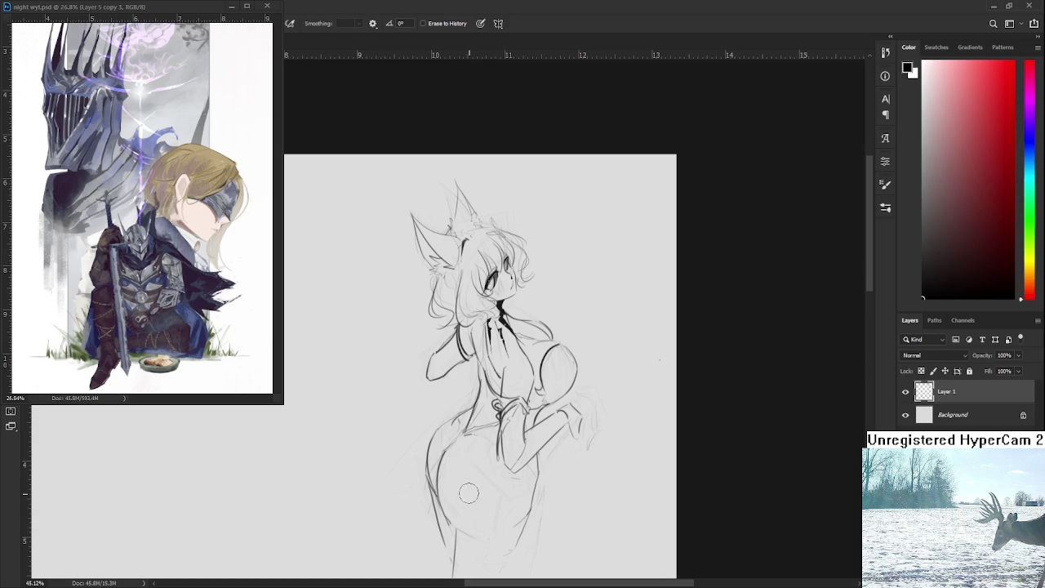
Try several dark hip strokes and shading patches, undoing each one
left_click_drag(460, 469, 458, 466)
key("ctrl+z")
scroll(459, 470, "down", 1)
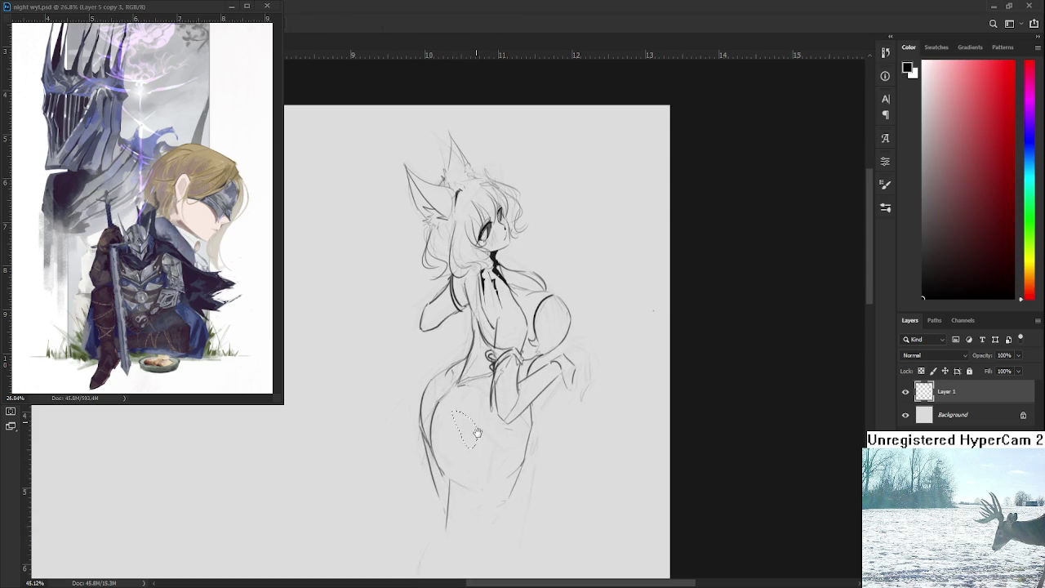
left_click_drag(440, 414, 448, 467)
key("ctrl+z")
mouse_move(441, 408)
left_mouse_down()
mouse_move(445, 472)
mouse_move(469, 470)
left_mouse_up()
key("ctrl+z")
mouse_move(441, 392)
left_mouse_down()
mouse_move(441, 461)
mouse_move(482, 433)
left_mouse_up()
scroll(459, 395, "up", 2)
key("ctrl+z")
key("ctrl+z")
Save the sketch, mirror the canvas horizontally, and switch to the reference document
scroll(499, 440, "down", 1)
key("ctrl+s")
scroll(505, 438, "down", 1)
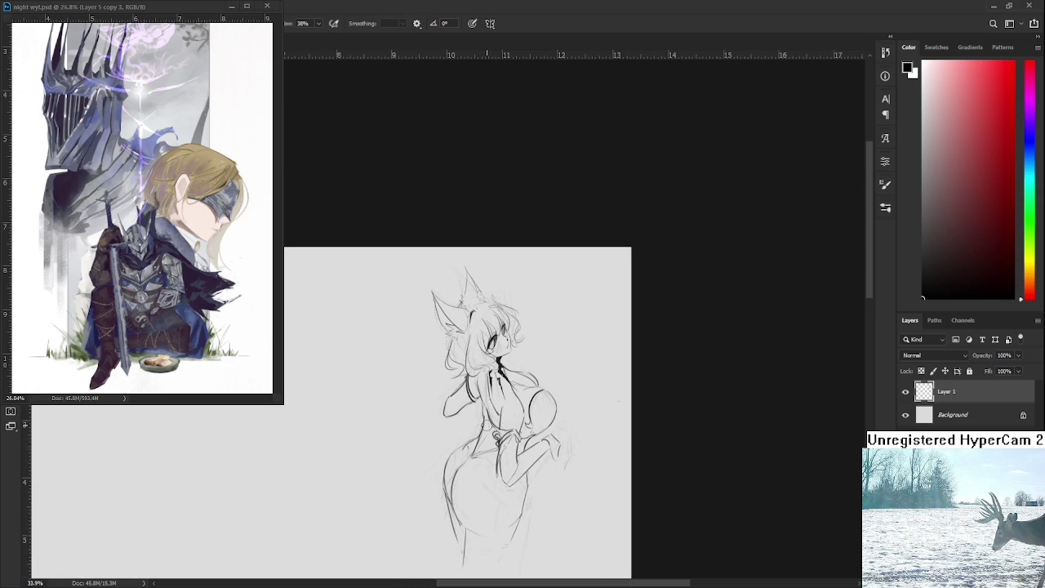
scroll(490, 416, "down", 1)
key("h")
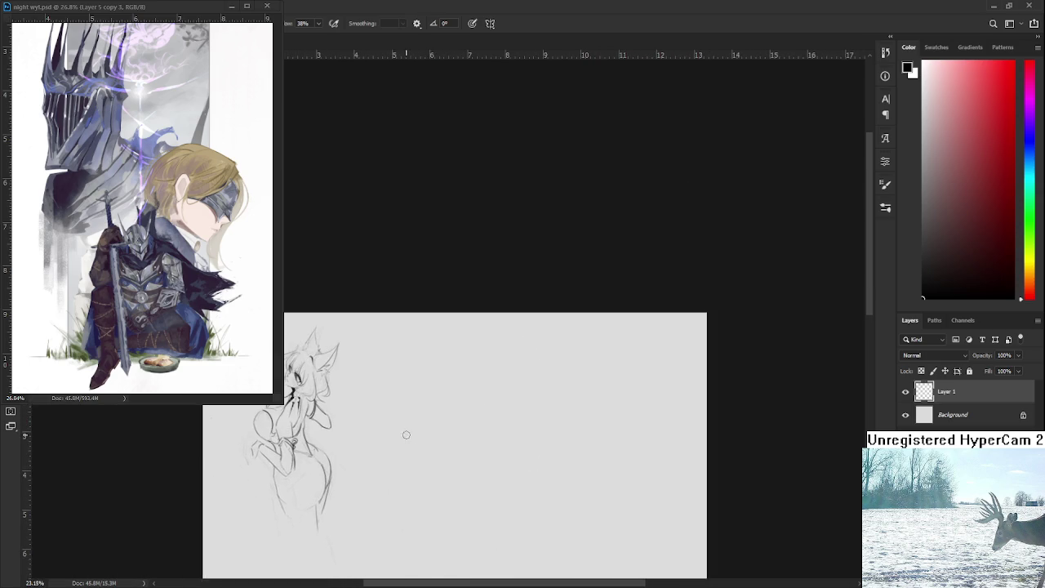
scroll(460, 394, "up", 1)
scroll(458, 394, "up", 2)
scroll(313, 376, "up", 2)
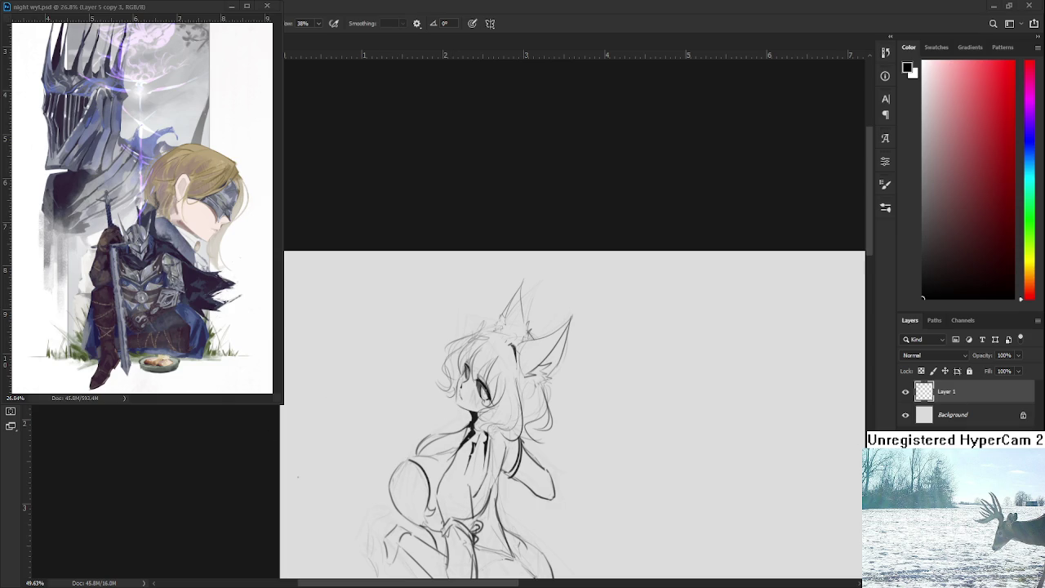
key("ctrl+Tab")
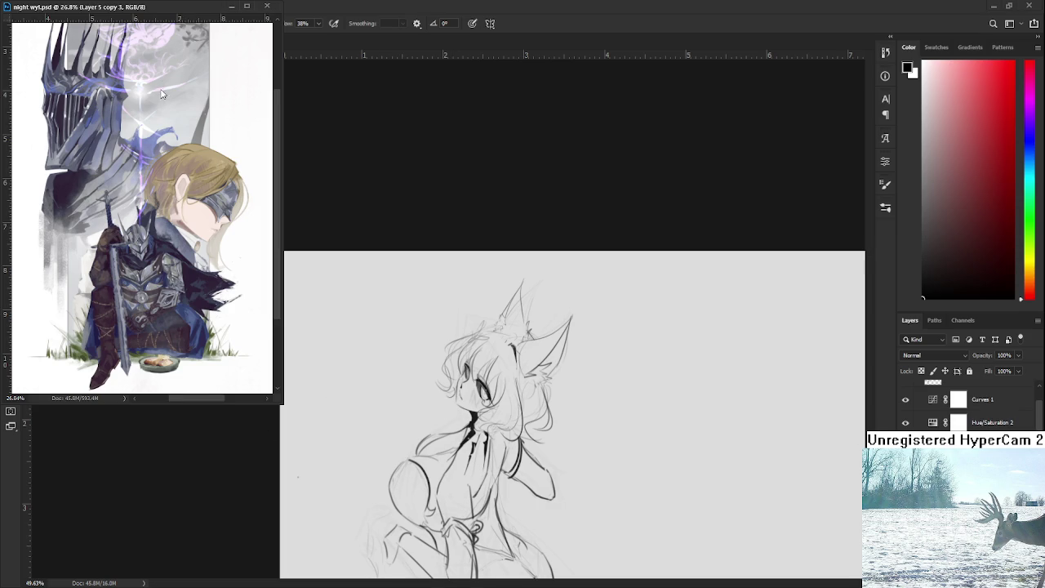
Switch from the reference painting back to the mirrored fox-girl sketch
key("ctrl+Tab")
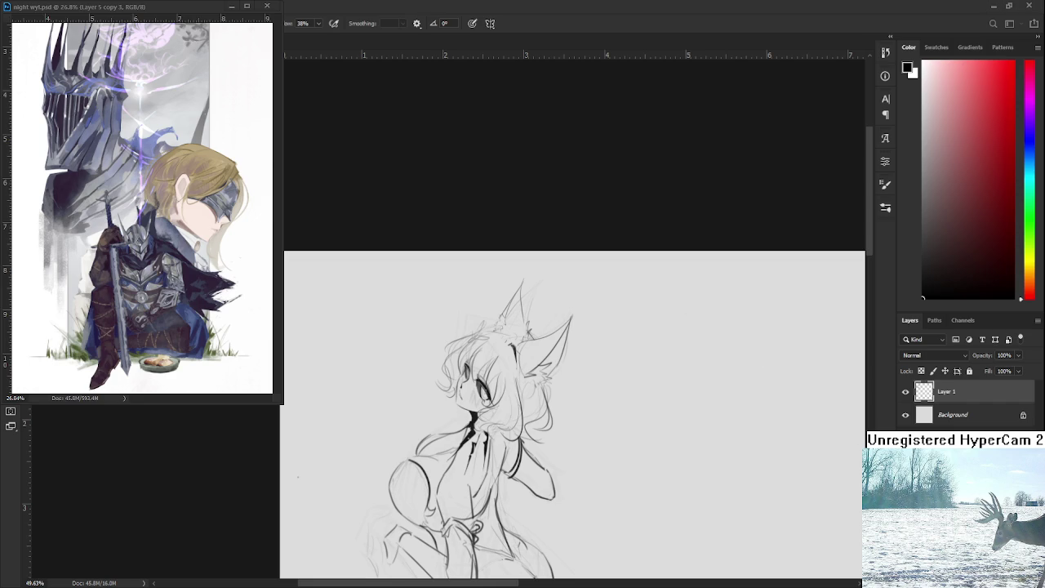
scroll(653, 471, "down", 1)
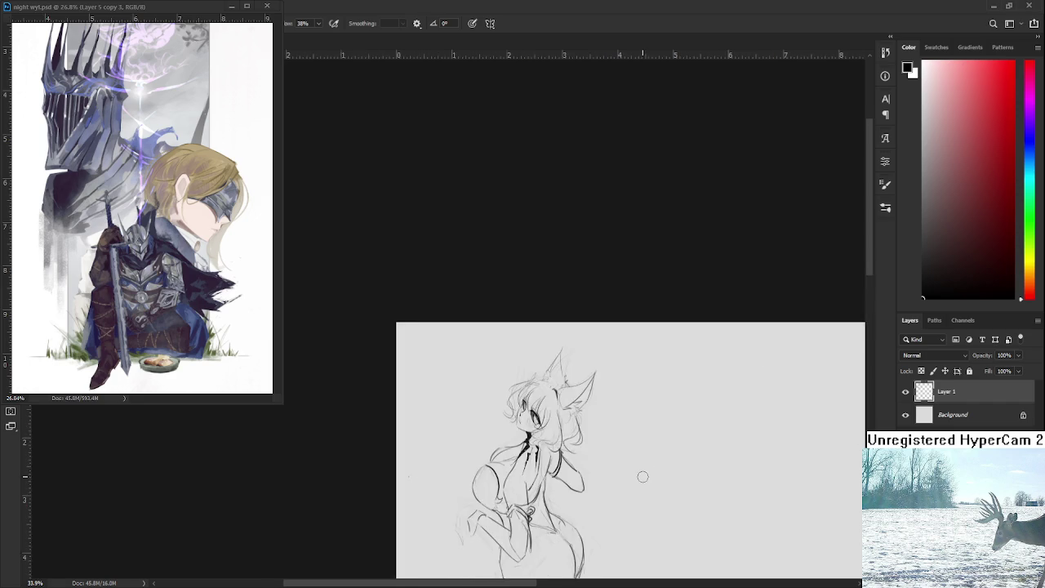
Select the Background layer and add empty Layer 2 above it, beneath the sketch
scroll(642, 478, "down", 1)
scroll(616, 477, "down", 1)
scroll(415, 510, "up", 1)
scroll(516, 462, "right", 3)
scroll(514, 463, "left", 3)
scroll(496, 430, "left", 2)
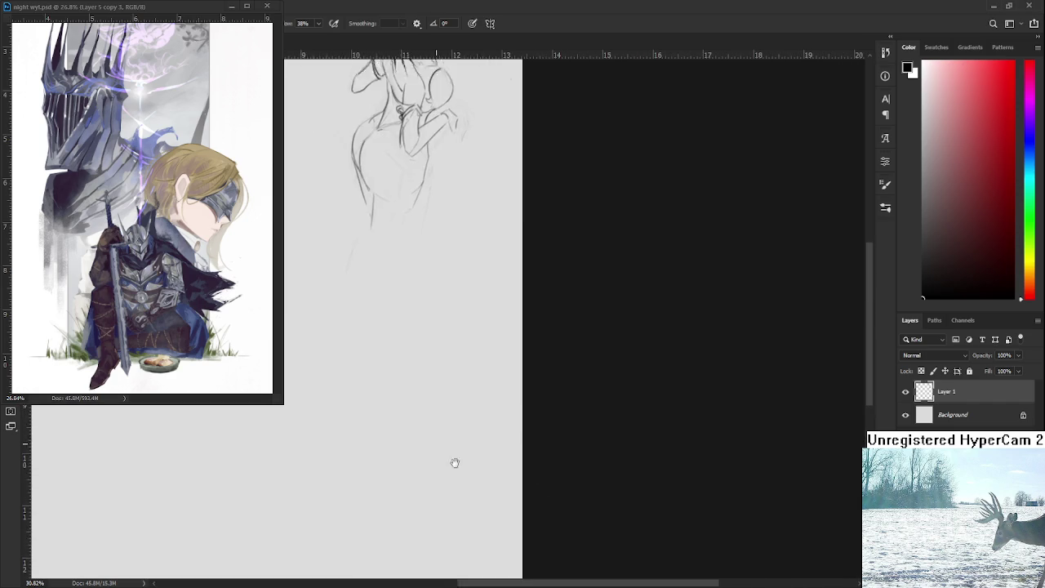
scroll(438, 431, "up", 3)
scroll(455, 490, "up", 2)
left_click_drag(455, 470, 426, 463)
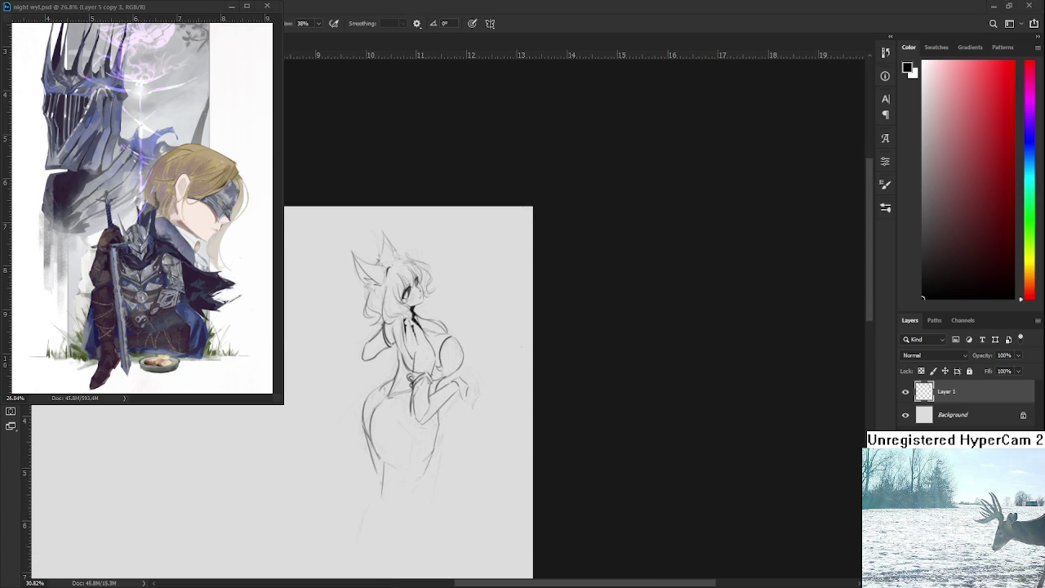
scroll(297, 364, "up", 1)
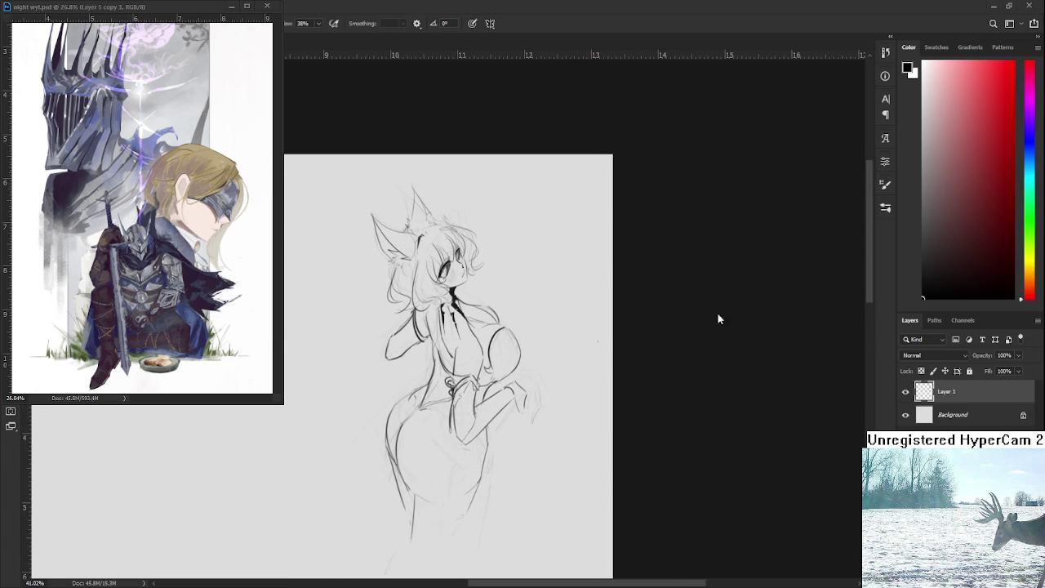
left_click(953, 416)
key("ctrl+shift+alt+n")
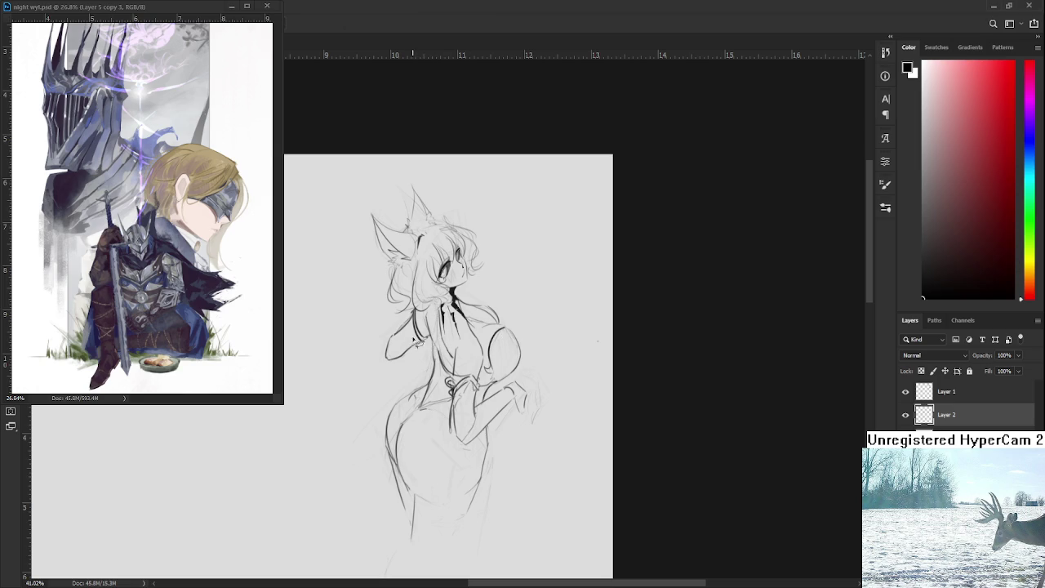
Lasso the figure's silhouette along hip and leg, tilt the view, and pick pale pink
mouse_move(383, 359)
left_mouse_down()
mouse_move(399, 313)
mouse_move(371, 211)
mouse_move(407, 240)
mouse_move(410, 207)
mouse_move(429, 207)
mouse_move(482, 247)
mouse_move(487, 273)
mouse_move(461, 300)
mouse_move(490, 310)
mouse_move(524, 359)
mouse_move(502, 391)
mouse_move(511, 382)
mouse_move(535, 400)
mouse_move(522, 425)
mouse_move(491, 434)
mouse_move(477, 514)
mouse_move(423, 545)
mouse_move(395, 498)
mouse_move(394, 353)
left_mouse_up()
left_click_drag(400, 407, 393, 383)
mouse_move(461, 362)
left_mouse_down()
mouse_move(492, 391)
mouse_move(477, 406)
left_mouse_up()
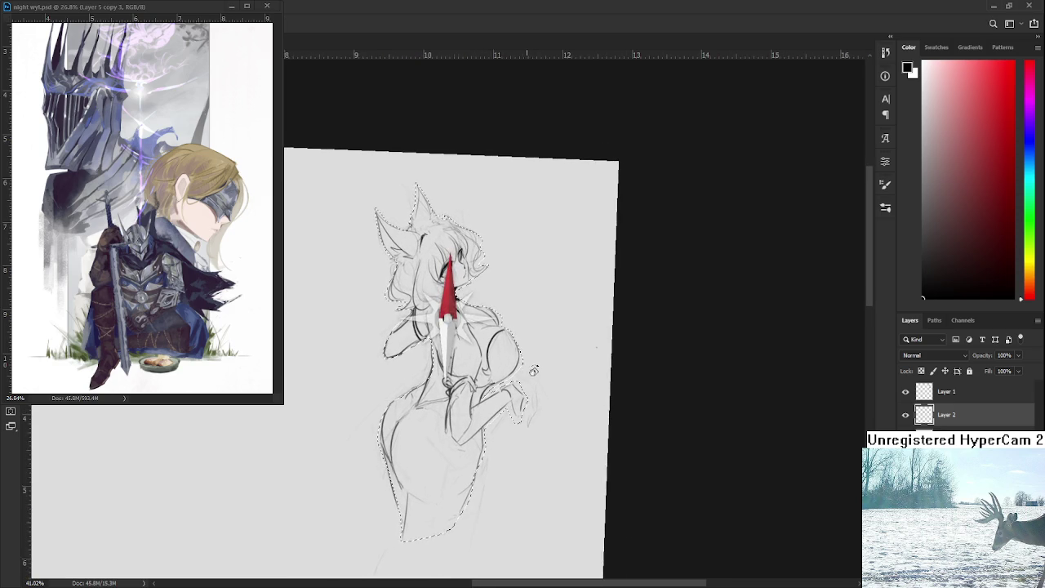
left_click_drag(933, 83, 933, 71)
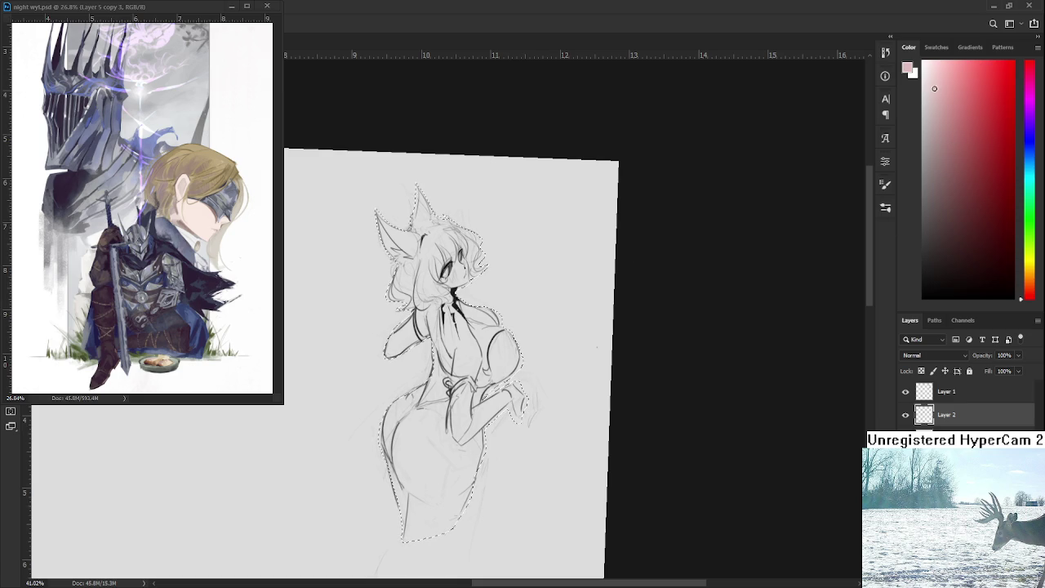
Test-fill the selected figure with pink using the Paint Bucket, then undo to restore the selection
key("g")
left_click(487, 392)
key("ctrl+z")
key("ctrl+d")
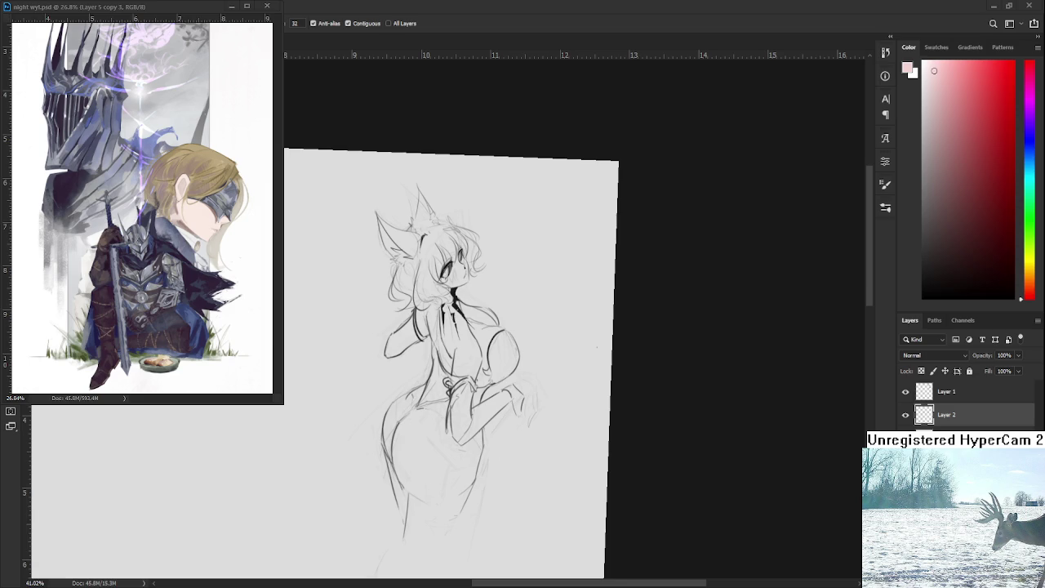
key("ctrl+z")
key("alt+BackSpace")
scroll(448, 306, "up", 2)
Fill the figure with a lighter pink, then undo the fill to retry the tone
key("ctrl+z")
left_click_drag(923, 81, 926, 64)
key("alt+BackSpace")
key("ctrl+d")
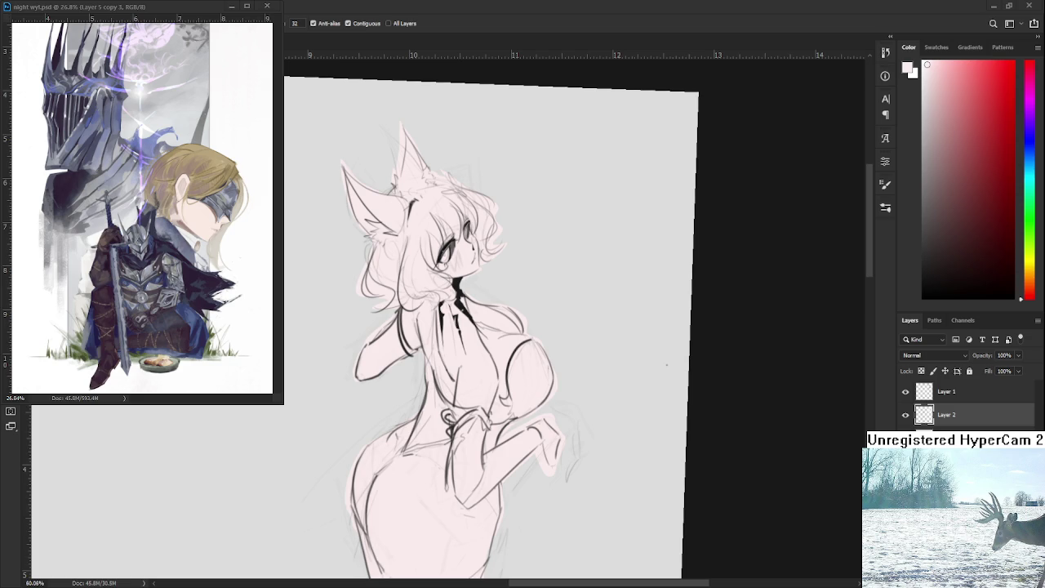
scroll(574, 251, "down", 2)
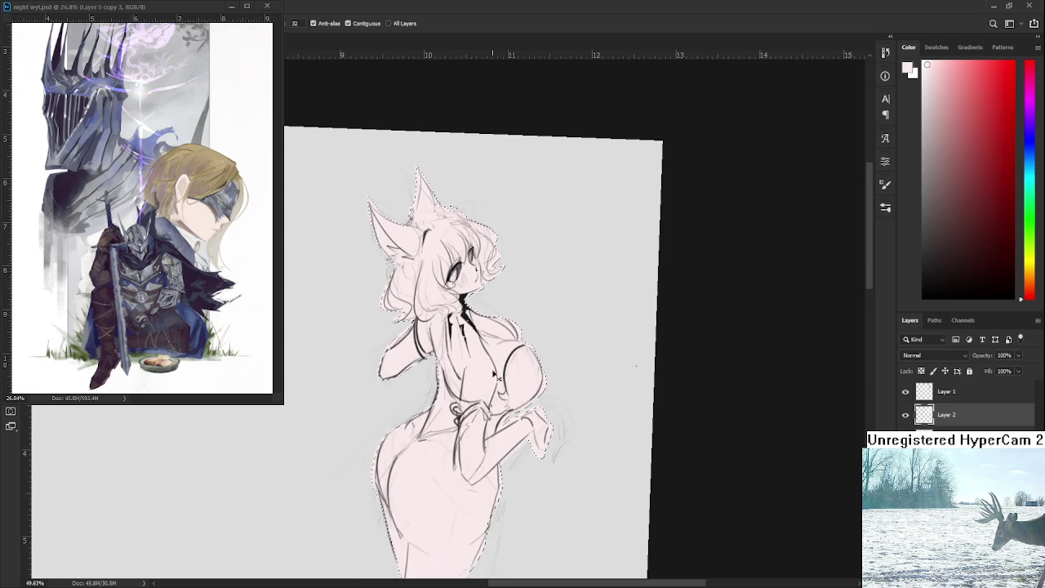
key("ctrl+z")
key("ctrl+z")
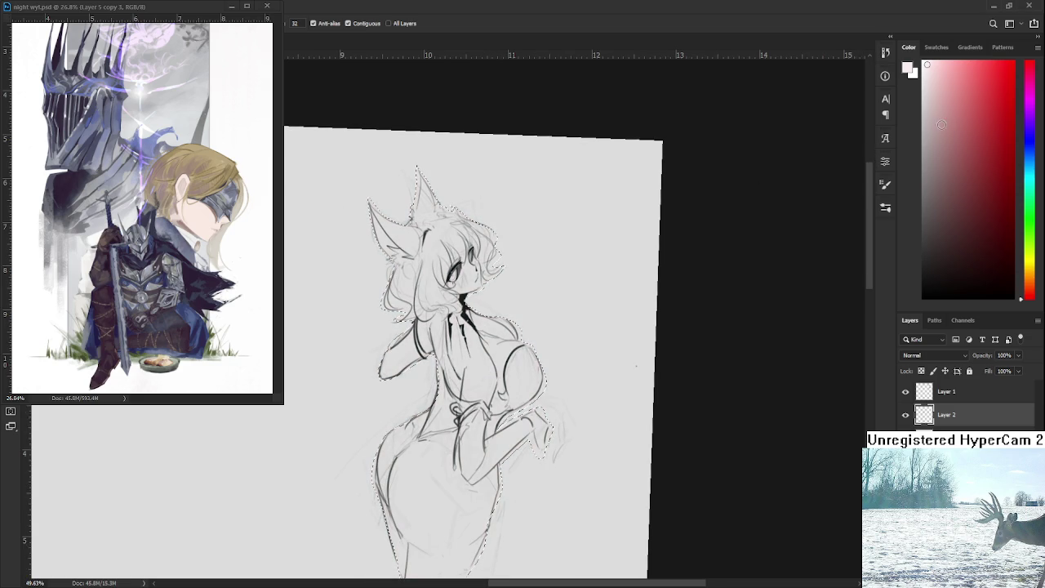
Test two more whiter pink tones on the figure, undoing each fill
left_click(929, 64)
left_click(486, 362)
key("ctrl+z")
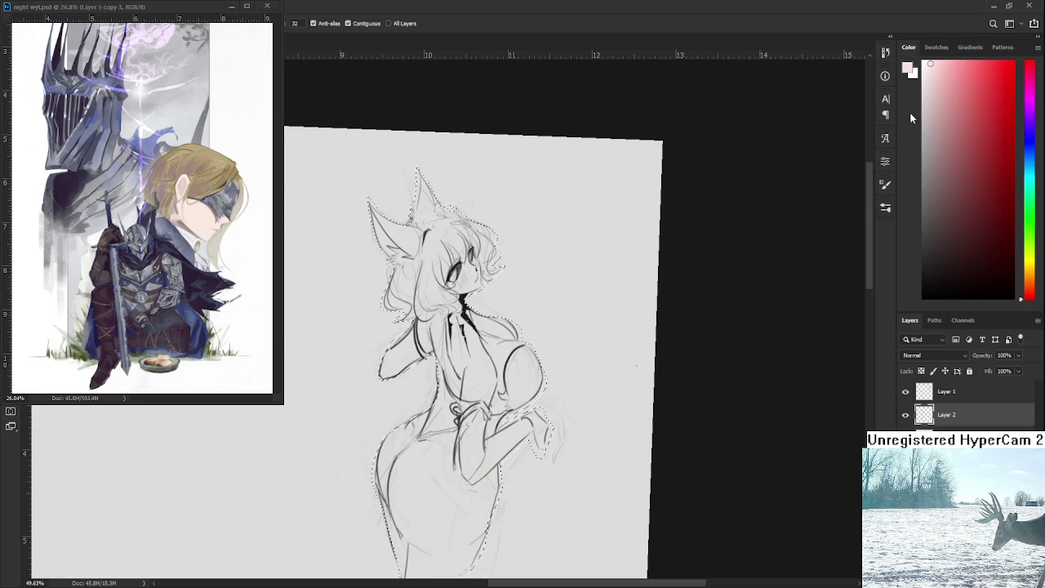
left_click(926, 68)
left_click(923, 67)
left_click(483, 361)
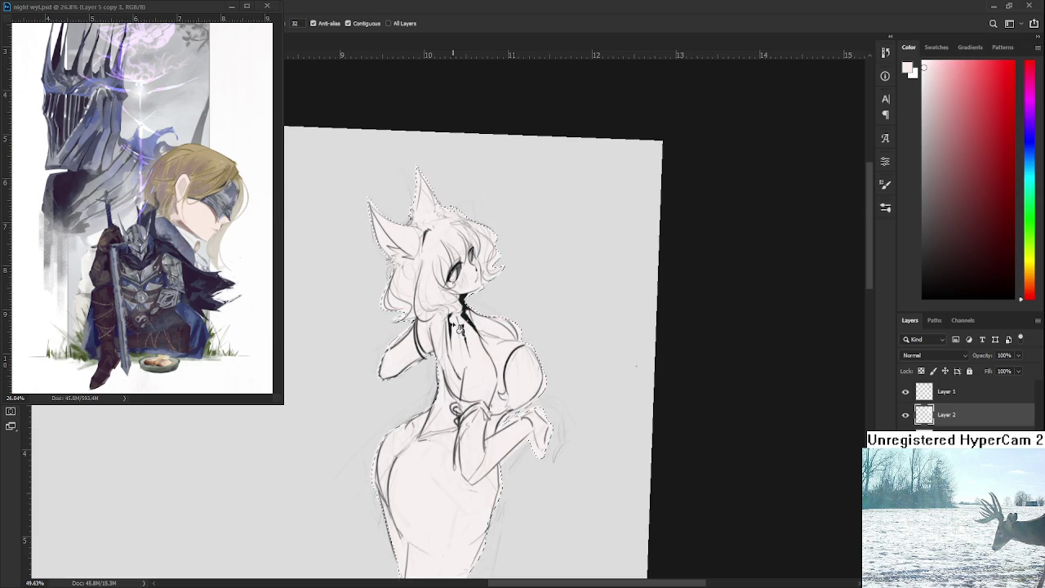
key("ctrl+z")
Fill the figure with the final pale pink and deselect
left_click(927, 62)
left_click(506, 339)
key("ctrl+d")
scroll(416, 326, "up", 1)
key("e")
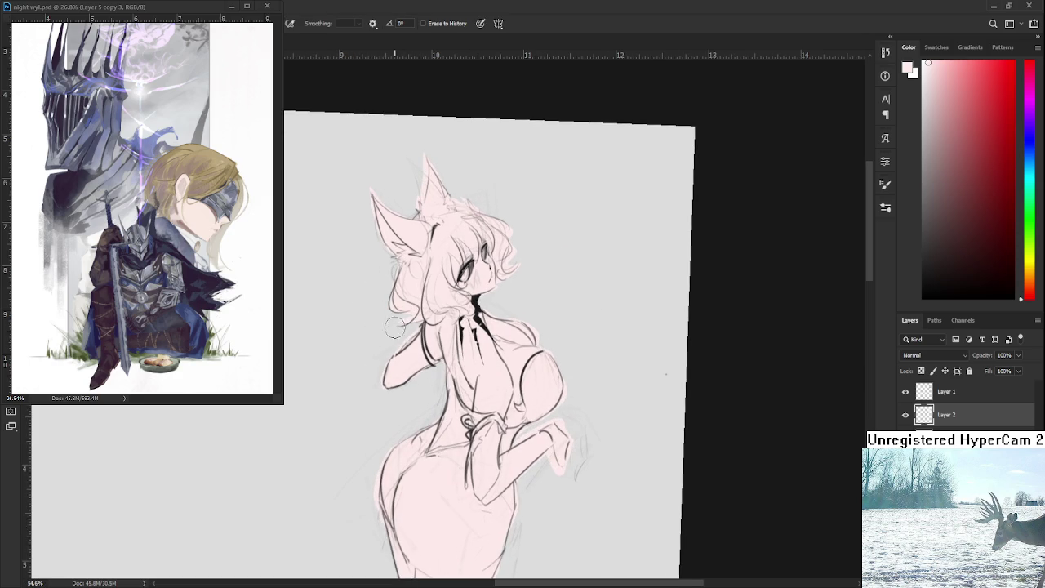
Shrink the eraser, then zoom and pan around the pink-filled figure
key("bracketleft")
key("bracketleft")
key("bracketleft")
scroll(400, 339, "up", 2)
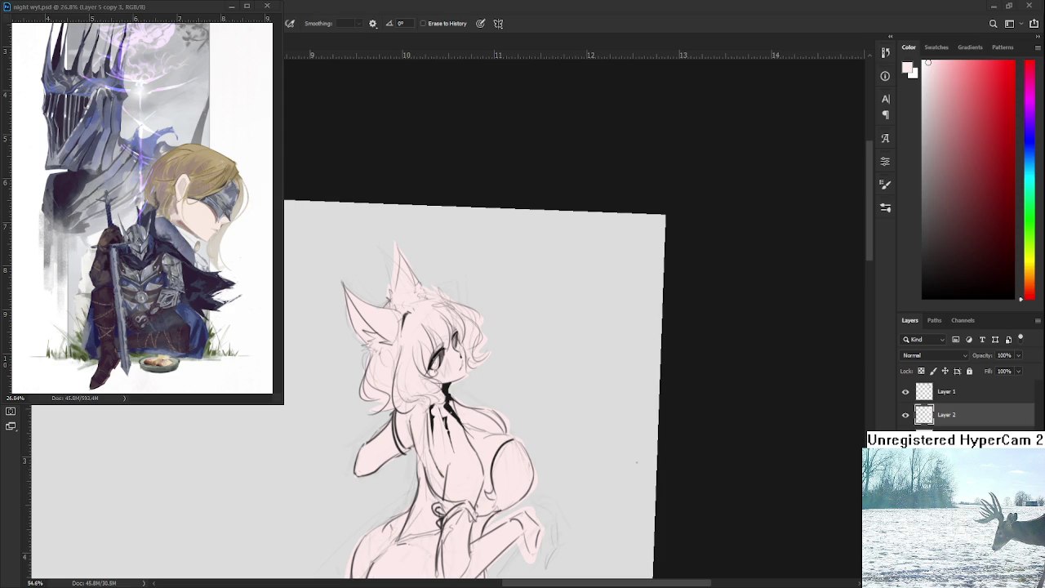
scroll(401, 371, "up", 1)
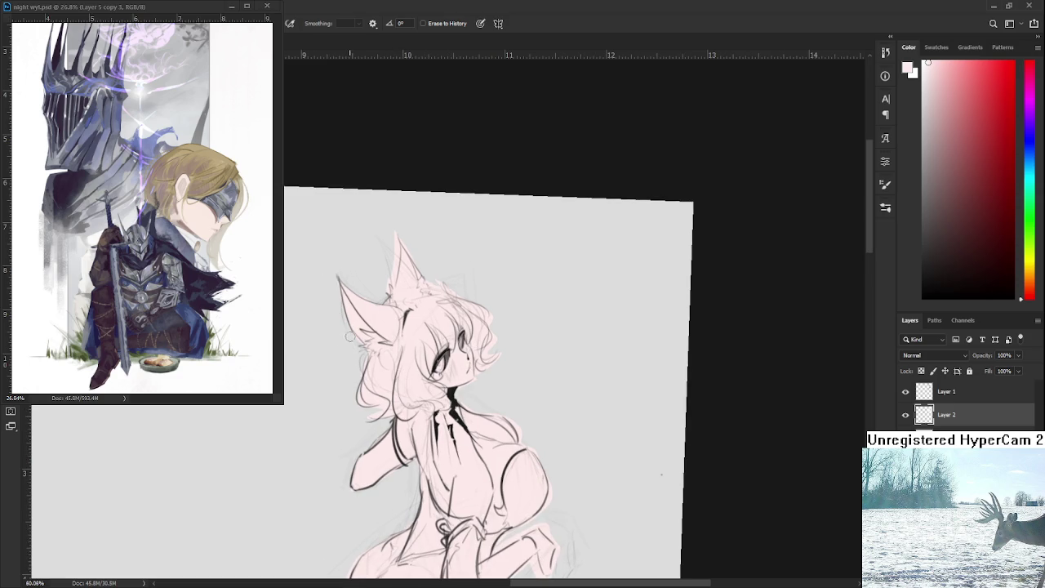
scroll(373, 324, "up", 2)
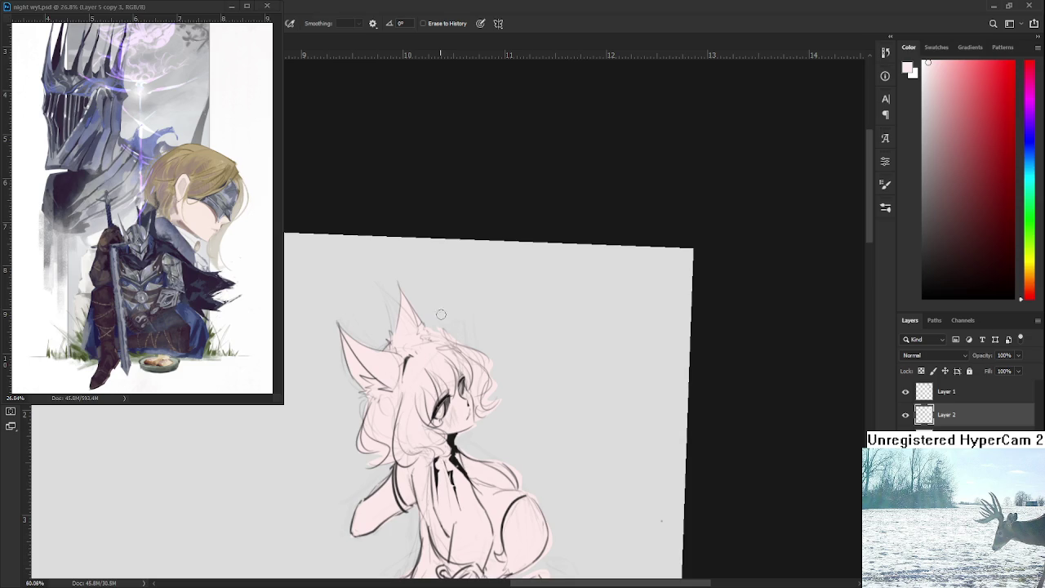
scroll(484, 326, "down", 1)
scroll(485, 318, "down", 1)
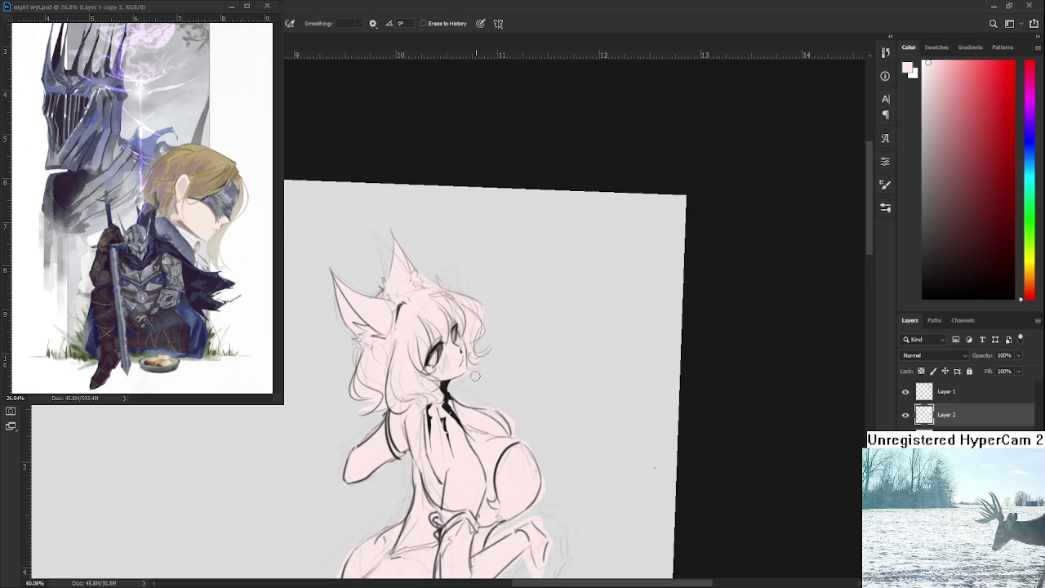
scroll(506, 388, "down", 1)
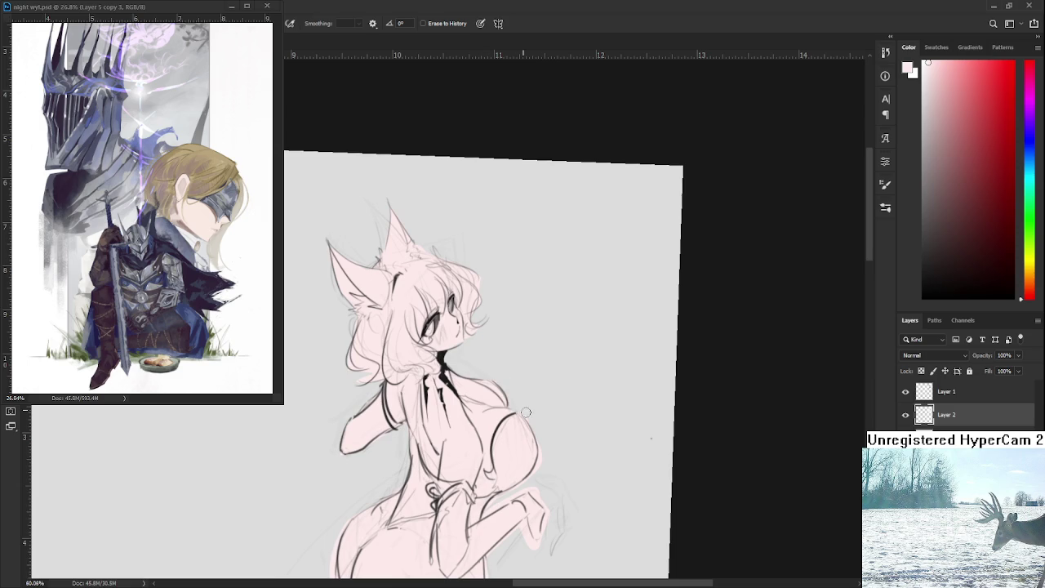
scroll(522, 413, "down", 1)
scroll(526, 408, "down", 1)
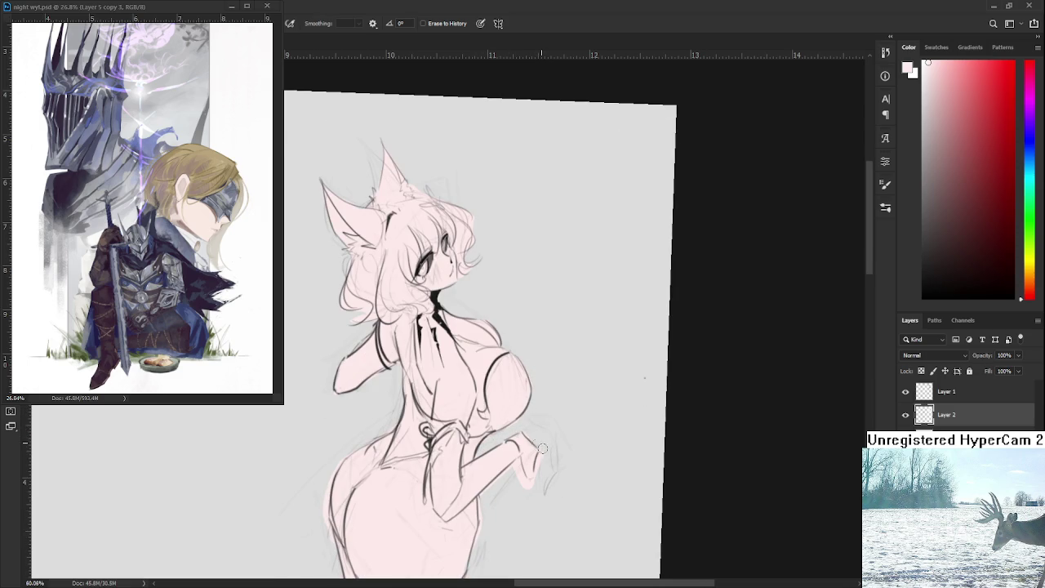
scroll(511, 432, "down", 1)
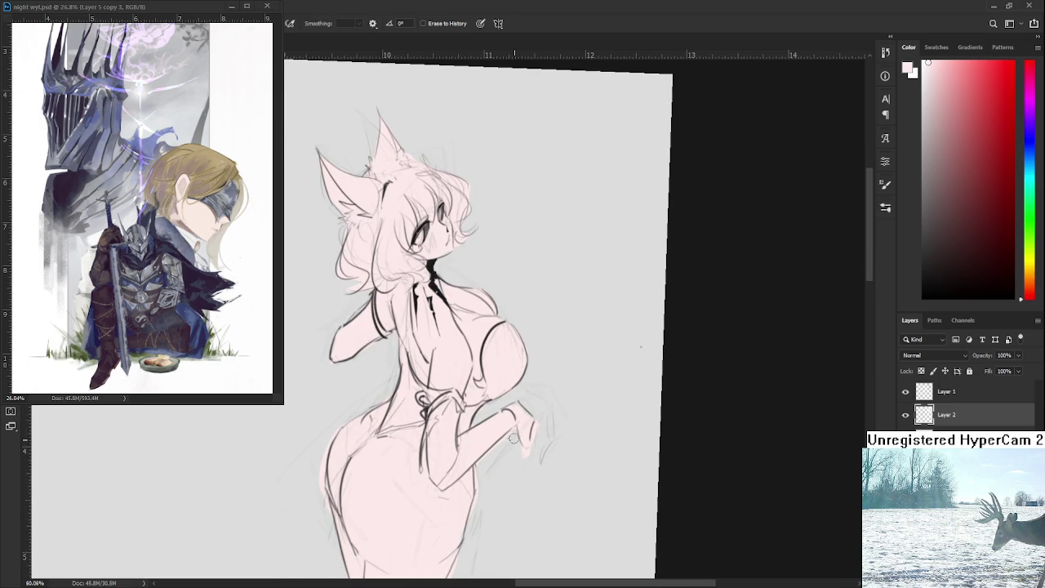
left_click_drag(511, 445, 523, 381)
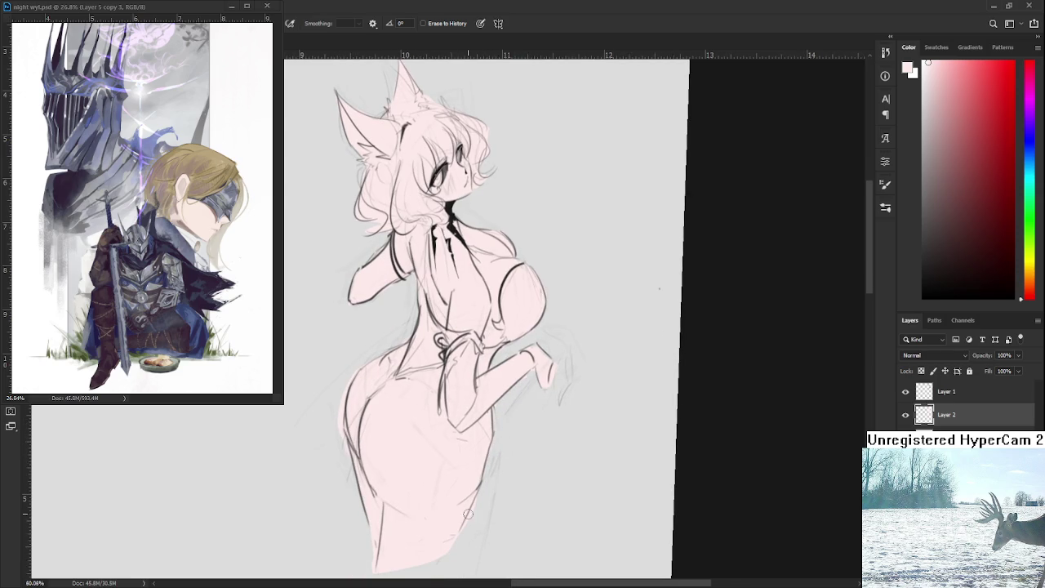
left_click_drag(450, 423, 485, 441)
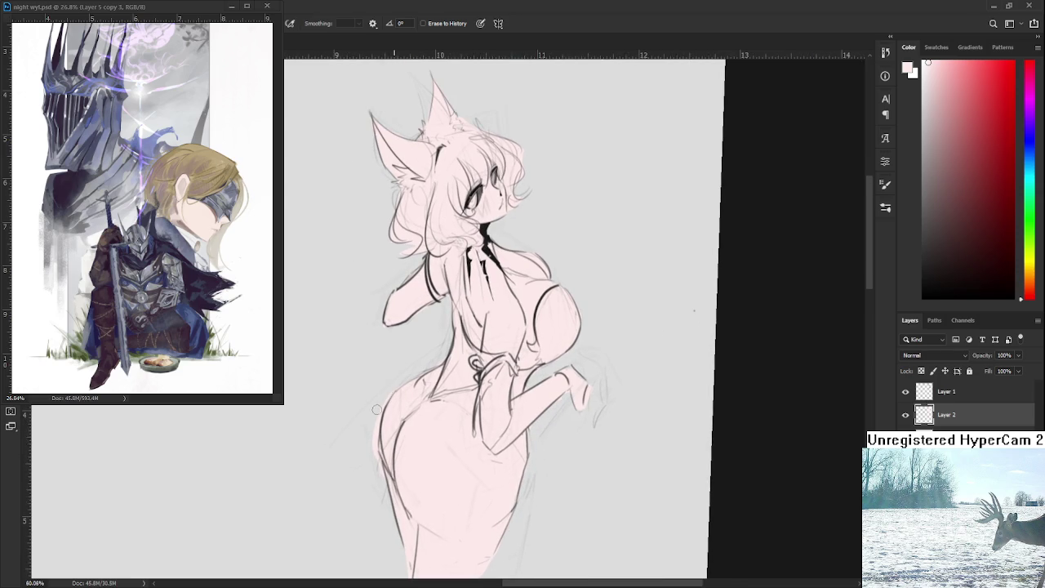
Rotate and zoom the canvas view onto the head, then back out
key("r")
mouse_move(412, 355)
left_mouse_down()
mouse_move(432, 363)
mouse_move(423, 416)
left_mouse_up()
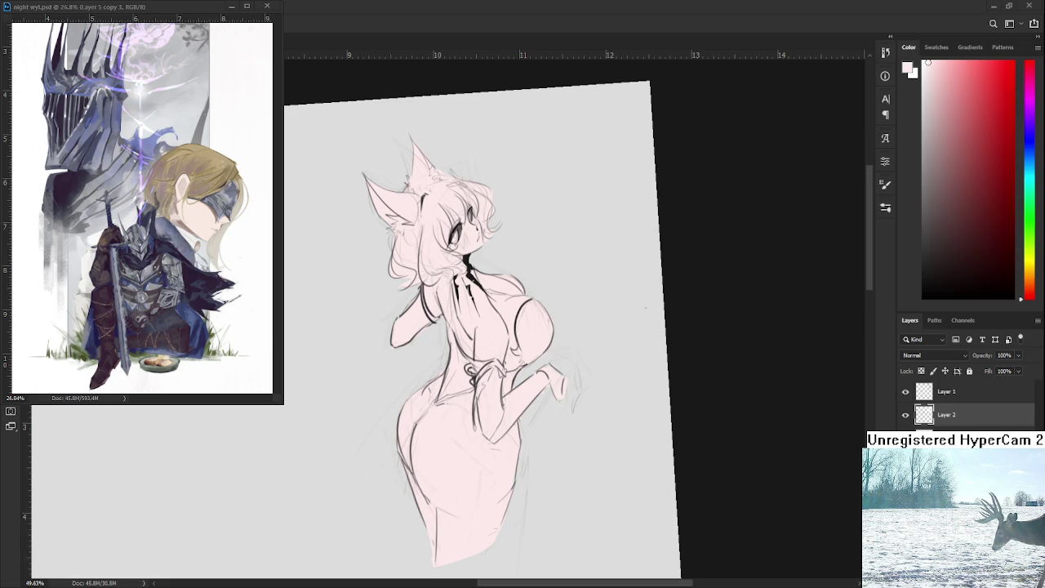
mouse_move(467, 314)
left_mouse_down()
mouse_move(481, 253)
mouse_move(513, 253)
mouse_move(493, 240)
mouse_move(477, 323)
left_mouse_up()
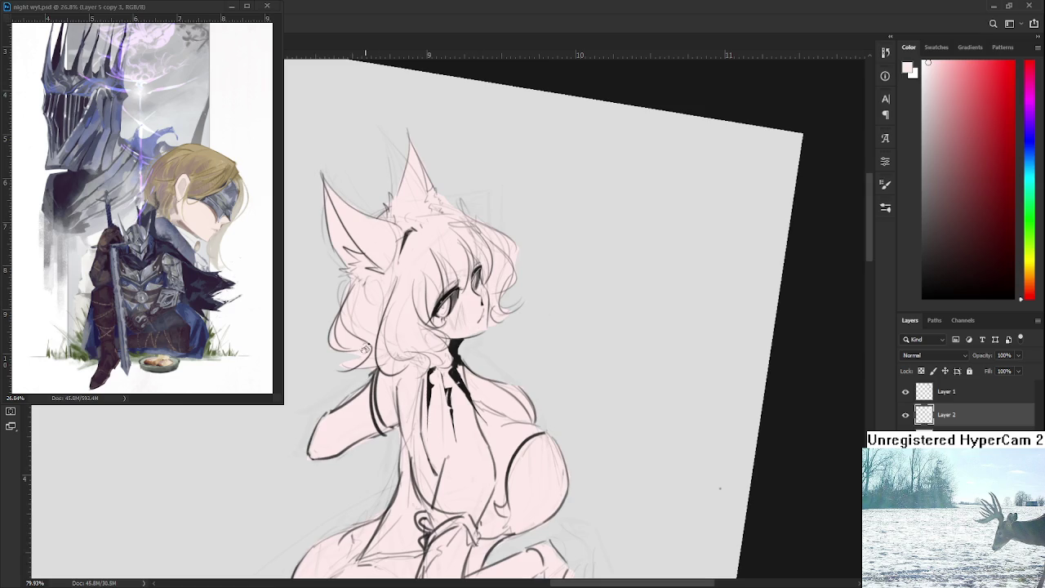
mouse_move(375, 346)
left_mouse_down()
mouse_move(417, 302)
mouse_move(369, 316)
left_mouse_up()
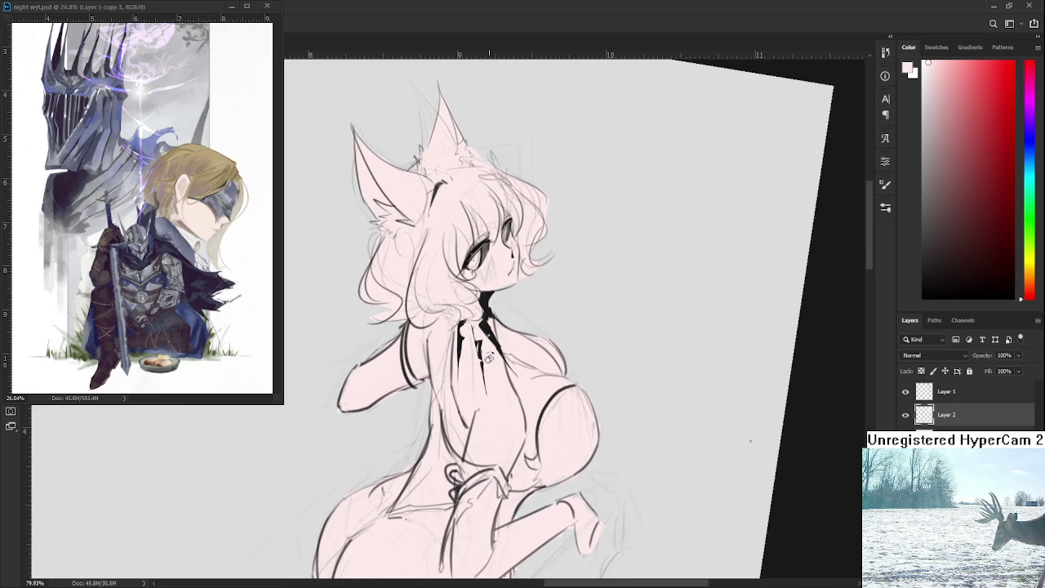
mouse_move(505, 320)
left_mouse_down()
mouse_move(520, 324)
mouse_move(490, 343)
left_mouse_up()
Pick a grey for shading and test a stroke on the face, undoing it
left_click_drag(954, 239, 916, 145)
left_click_drag(498, 245, 457, 294)
key("ctrl+z")
Try lighter grey shading beside the eye, undo it, and switch the paint colour to white
left_click(922, 103)
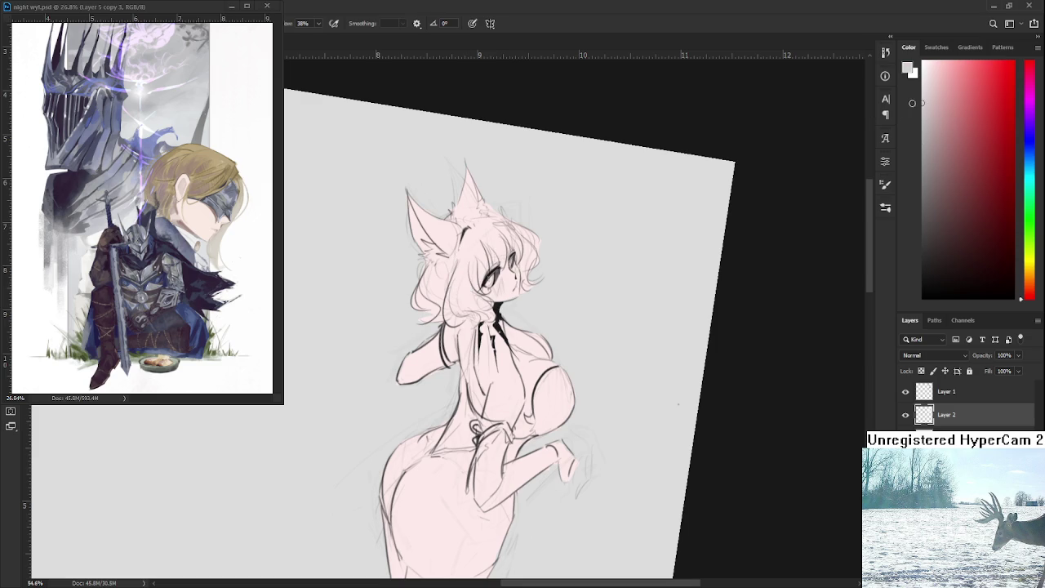
mouse_move(481, 245)
left_mouse_down()
mouse_move(454, 293)
mouse_move(465, 244)
mouse_move(470, 273)
left_mouse_up()
key("ctrl+z")
left_click(923, 86)
key("ctrl+z")
left_click(923, 73)
left_click(924, 88)
left_click(923, 64)
Whiten the hair left of the face and lock Layer 2's transparency
mouse_move(451, 244)
left_mouse_down()
mouse_move(449, 282)
mouse_move(475, 261)
mouse_move(432, 294)
mouse_move(427, 235)
mouse_move(406, 194)
mouse_move(480, 181)
left_mouse_up()
key("slash")
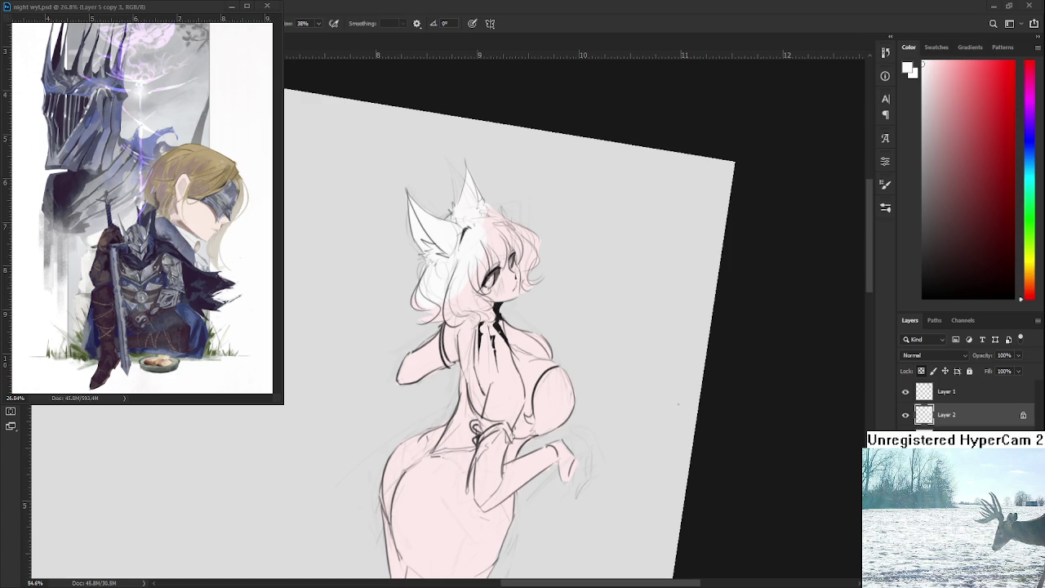
scroll(470, 282, "up", 3, "alt")
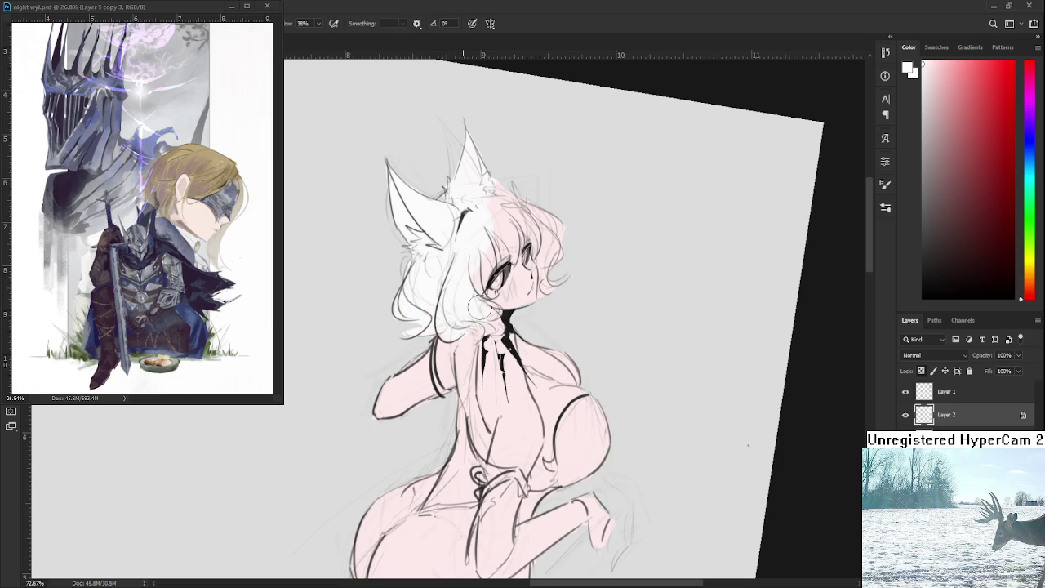
left_click_drag(472, 245, 433, 306)
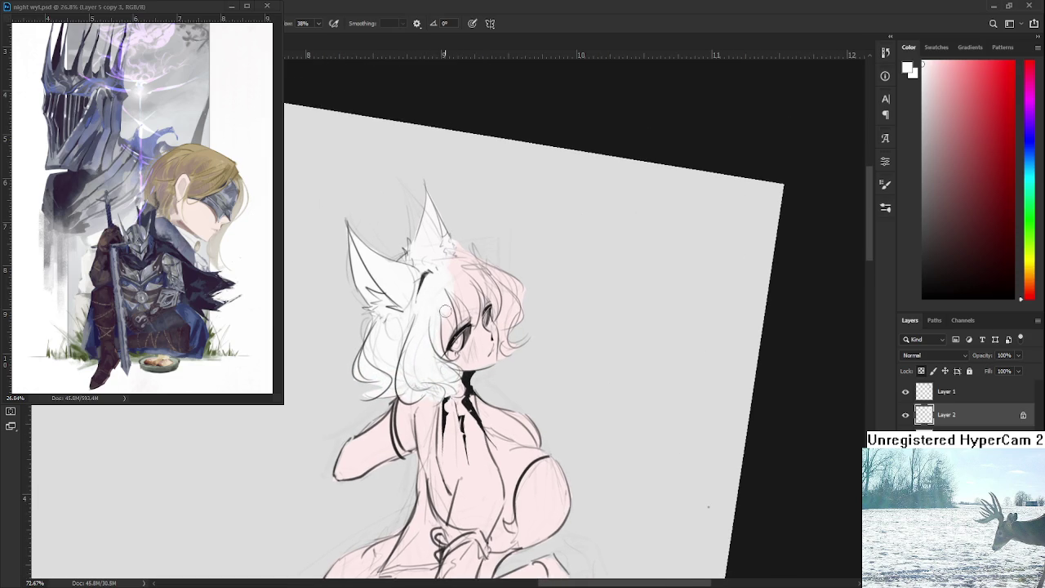
key("bracketleft")
Paint white over the pink along the hair's right side with a smaller brush
left_click_drag(457, 263, 470, 280)
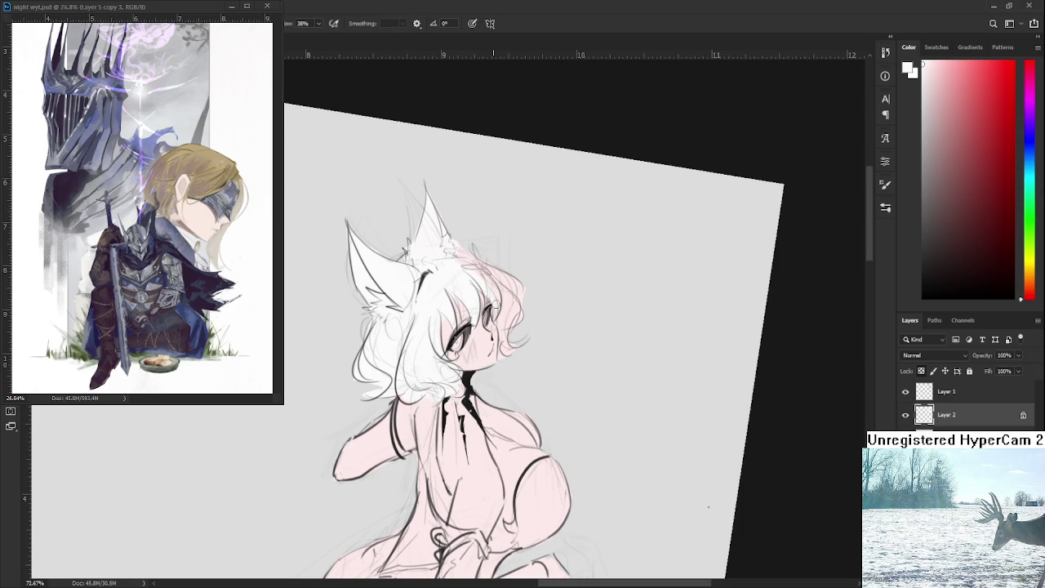
left_click_drag(478, 261, 506, 329)
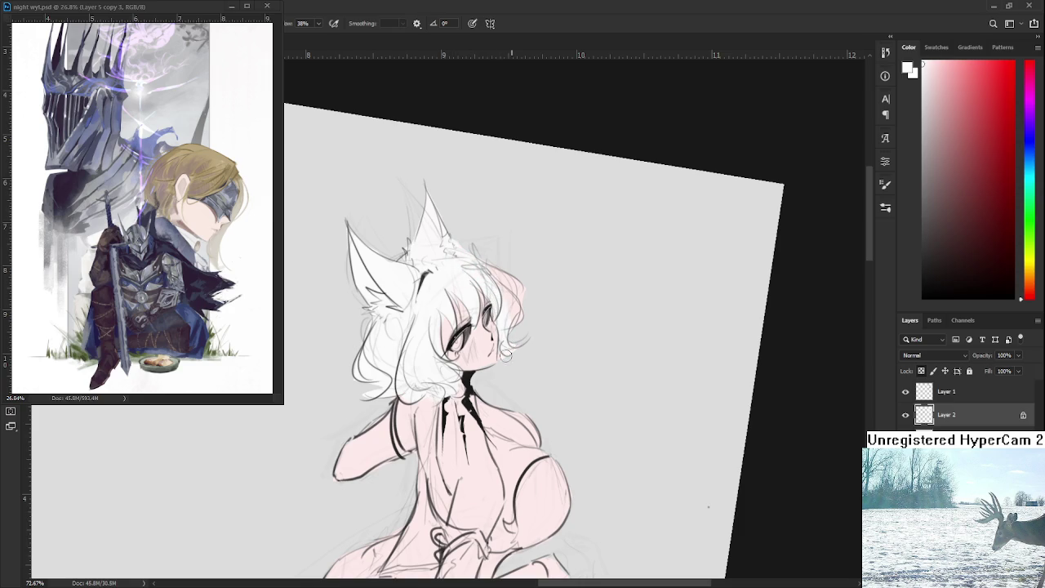
mouse_move(512, 282)
left_mouse_down()
mouse_move(520, 321)
mouse_move(495, 271)
left_mouse_up()
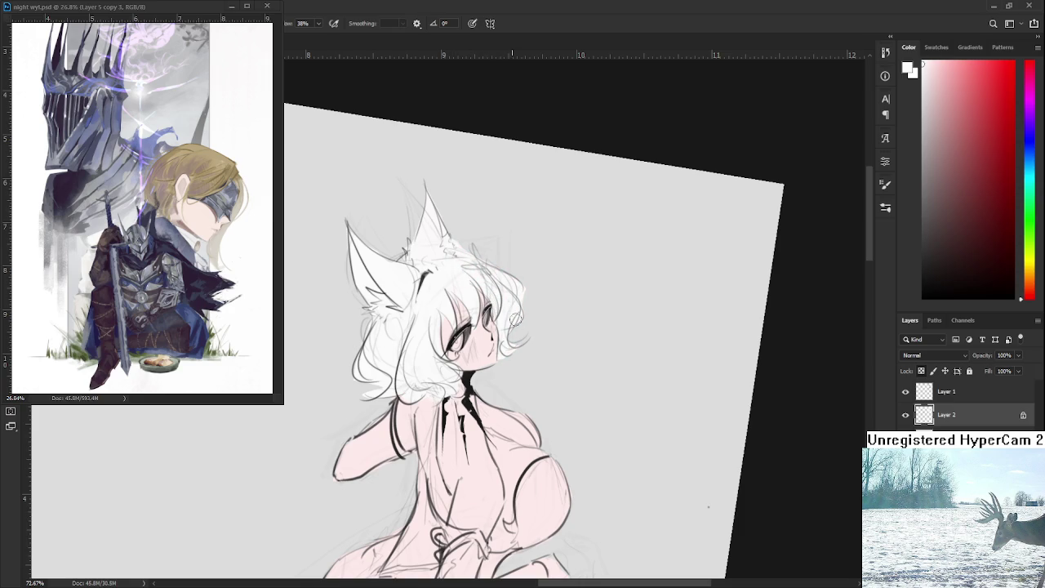
left_click_drag(515, 395, 558, 342)
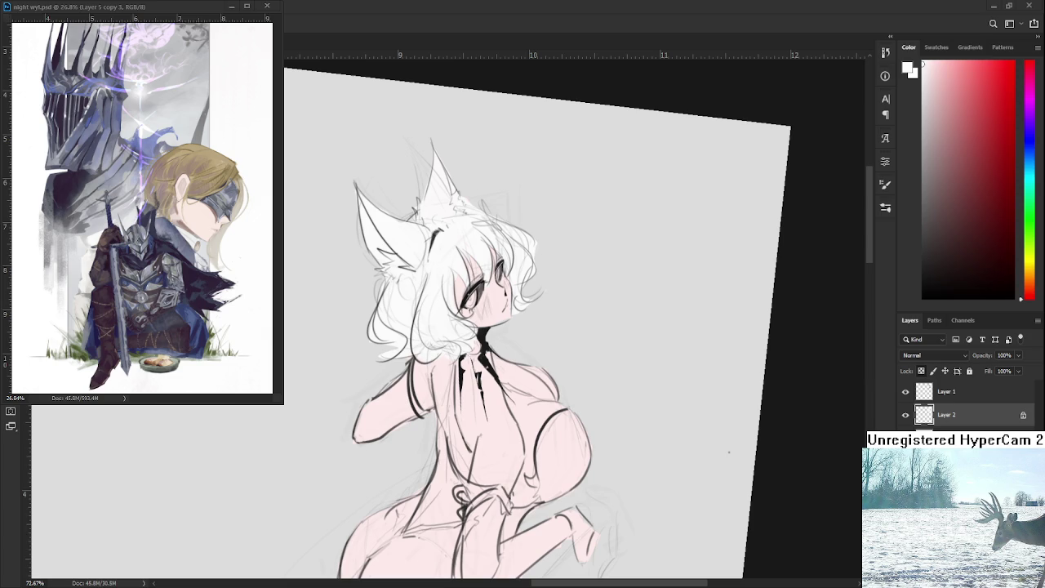
mouse_move(592, 368)
left_mouse_down()
mouse_move(545, 305)
mouse_move(522, 305)
left_mouse_up()
Brush dark grey over the chest piece and the raised shoulder sleeve
left_click(923, 161)
left_click_drag(923, 161, 922, 214)
key("b")
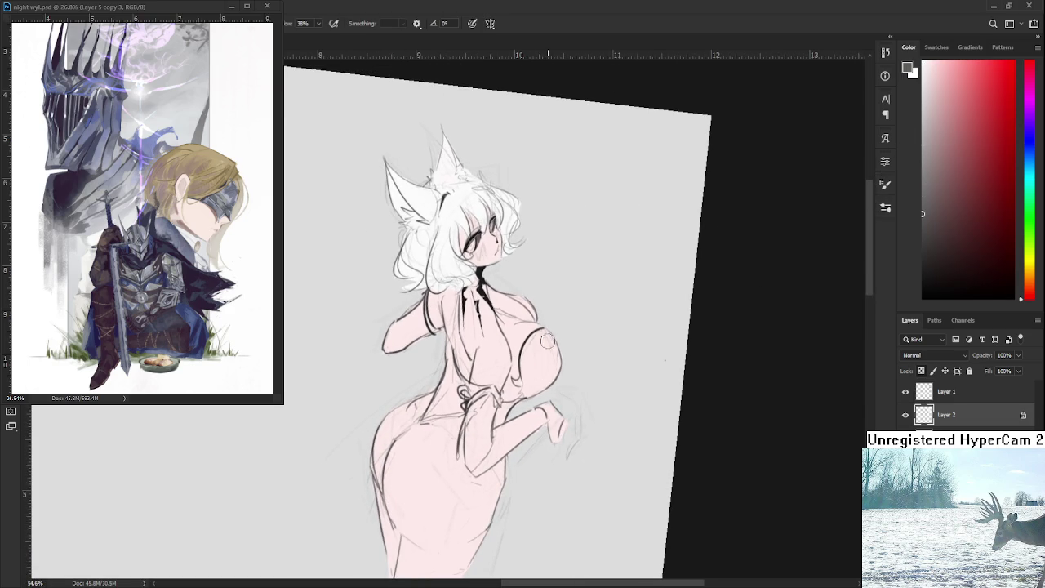
mouse_move(548, 355)
left_mouse_down()
mouse_move(532, 371)
mouse_move(529, 359)
mouse_move(552, 359)
mouse_move(526, 402)
mouse_move(545, 324)
mouse_move(535, 320)
left_mouse_up()
key("r")
left_click_drag(511, 359, 469, 382)
key("b")
mouse_move(390, 346)
left_mouse_down()
mouse_move(426, 309)
mouse_move(424, 343)
mouse_move(418, 327)
left_mouse_up()
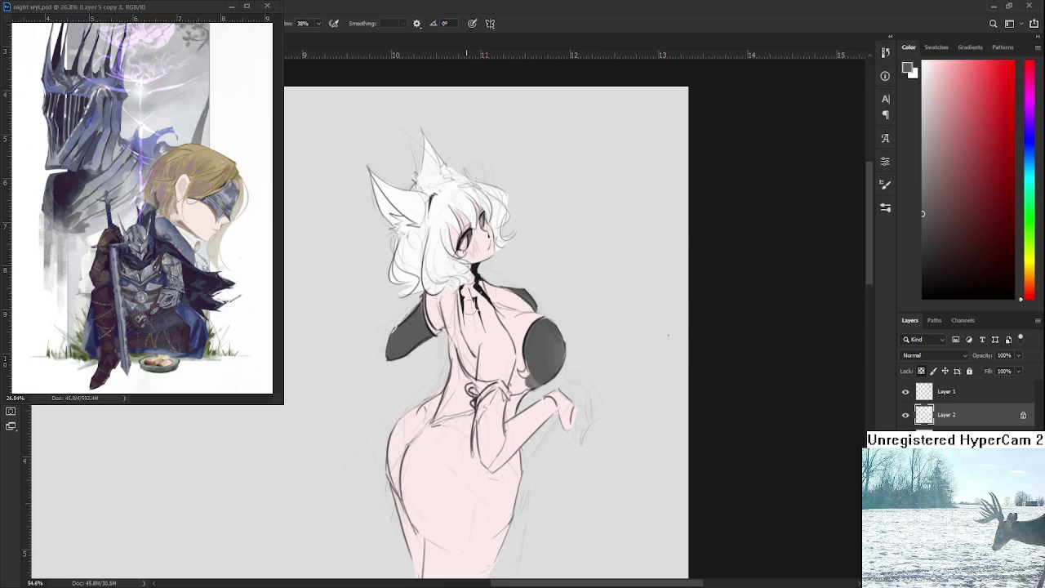
Pick a light muted gold colour for the trim
left_click_drag(1027, 294, 1027, 273)
left_click(953, 130)
left_click_drag(960, 126, 974, 97)
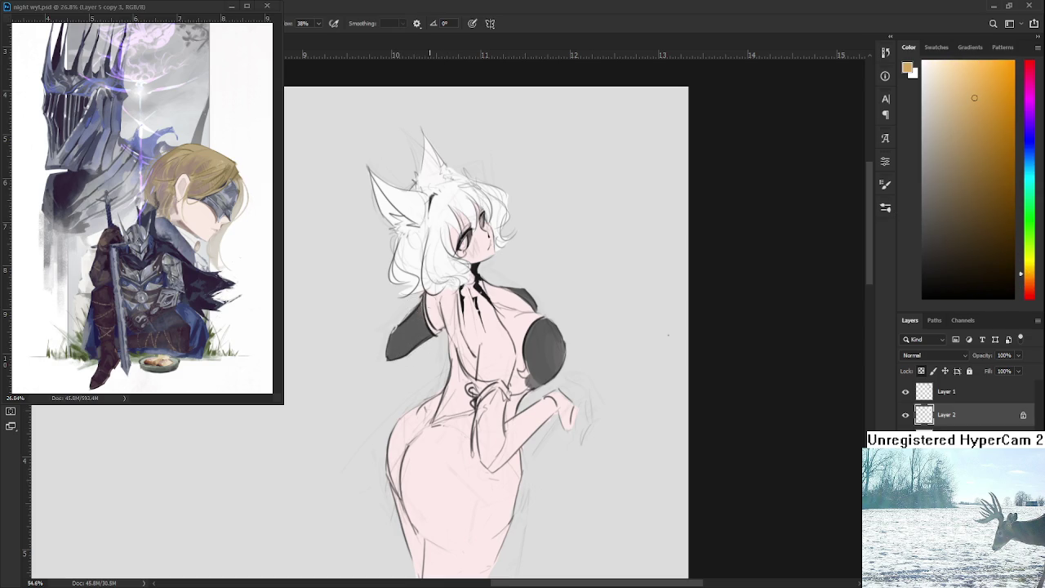
Try a gold line on the shoulder, then pick a lighter yellow-orange gold
left_click_drag(424, 297, 435, 332)
left_click(433, 320, "alt")
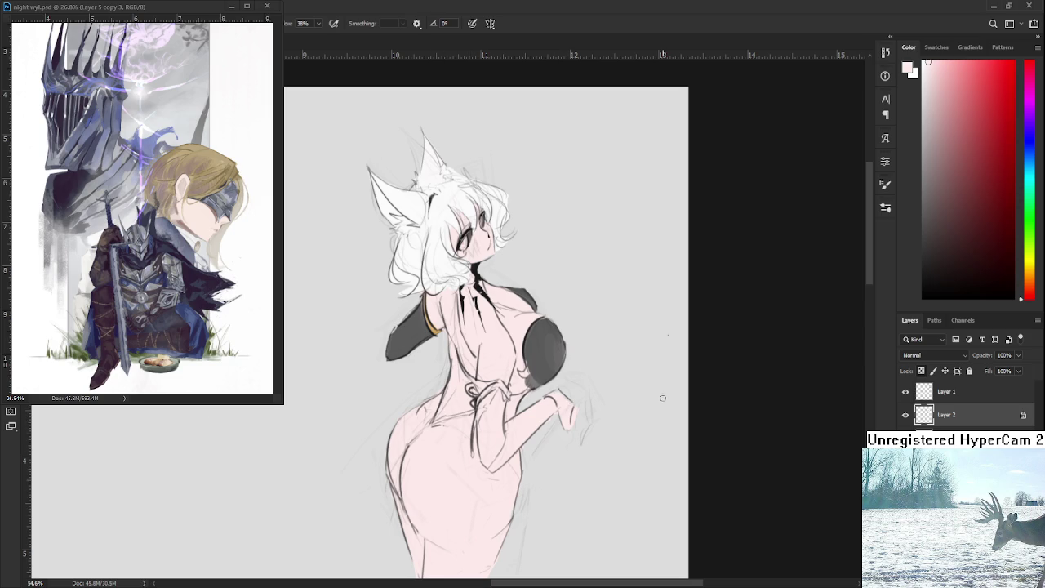
scroll(528, 389, "up", 2)
scroll(527, 388, "up", 1)
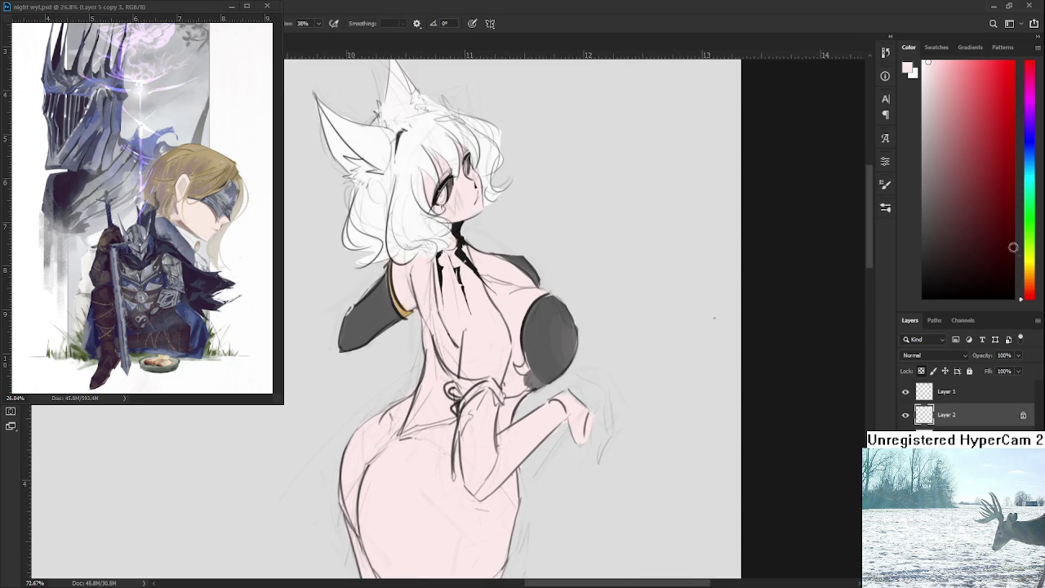
left_click_drag(1022, 277, 1021, 267)
left_click_drag(997, 201, 982, 110)
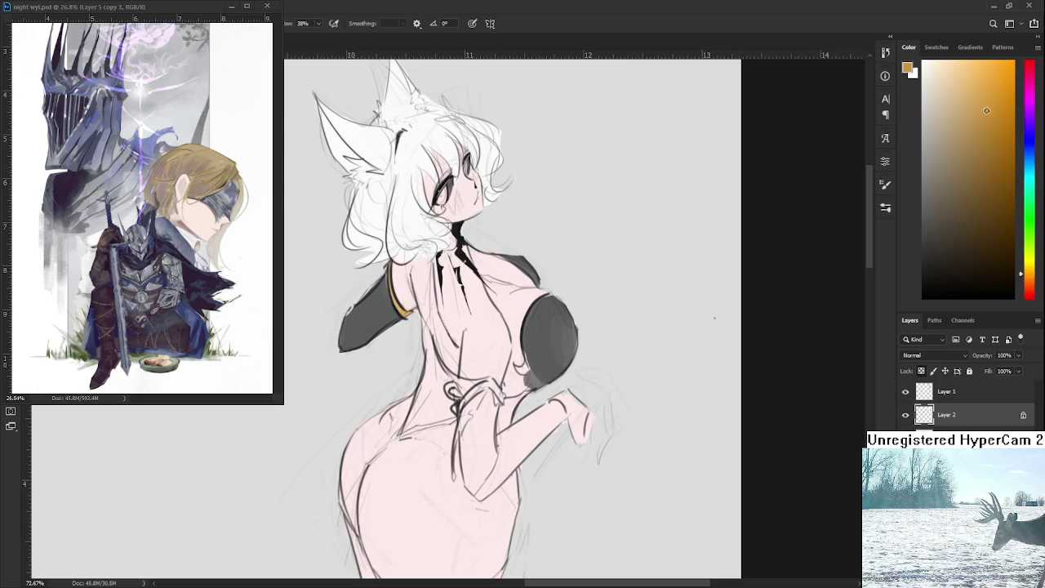
Draw a thin gold rim down the shoulder piece, redrawing it several times
left_click_drag(548, 296, 525, 339)
key("ctrl+z")
left_click_drag(545, 295, 529, 369)
key("ctrl+z")
left_click_drag(548, 298, 521, 339)
key("ctrl+z")
left_click_drag(549, 294, 531, 381)
key("ctrl+z")
left_click_drag(552, 290, 535, 382)
Paint a gold band around the wrist
scroll(547, 347, "up", 2)
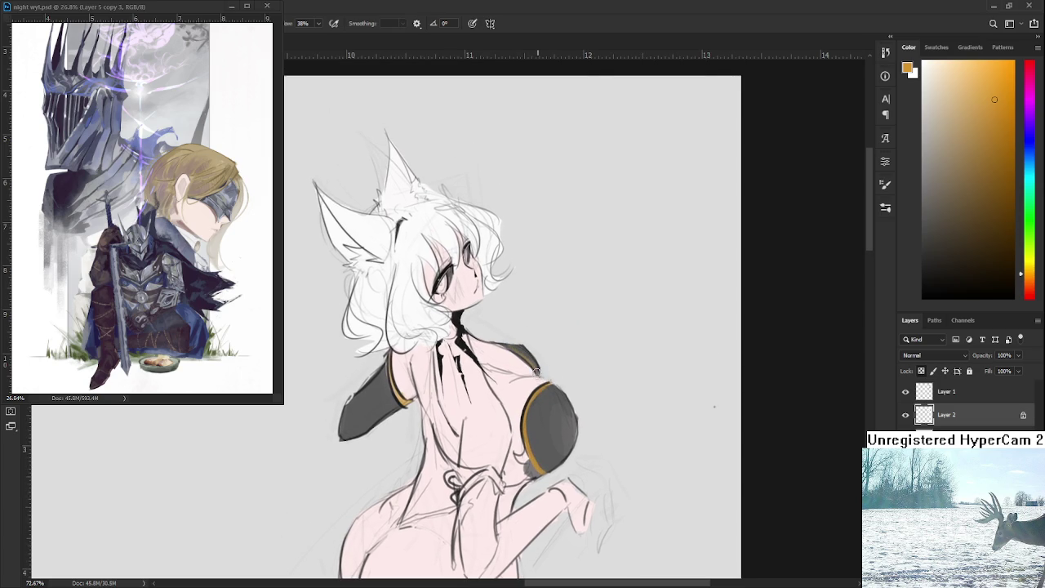
scroll(537, 398, "down", 2)
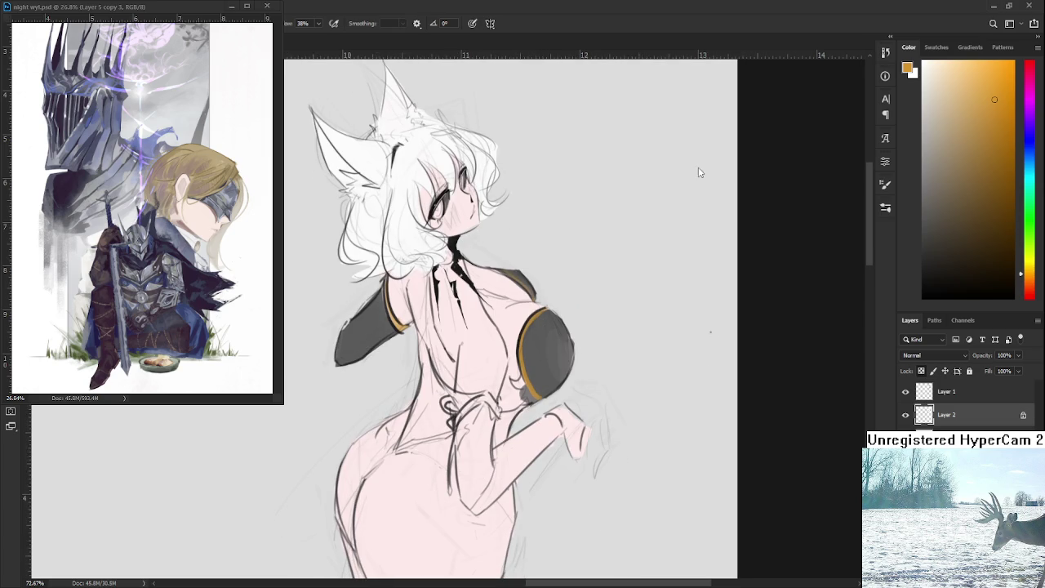
mouse_move(452, 418)
left_mouse_down()
mouse_move(482, 397)
mouse_move(497, 411)
mouse_move(463, 398)
left_mouse_up()
scroll(470, 394, "down", 2)
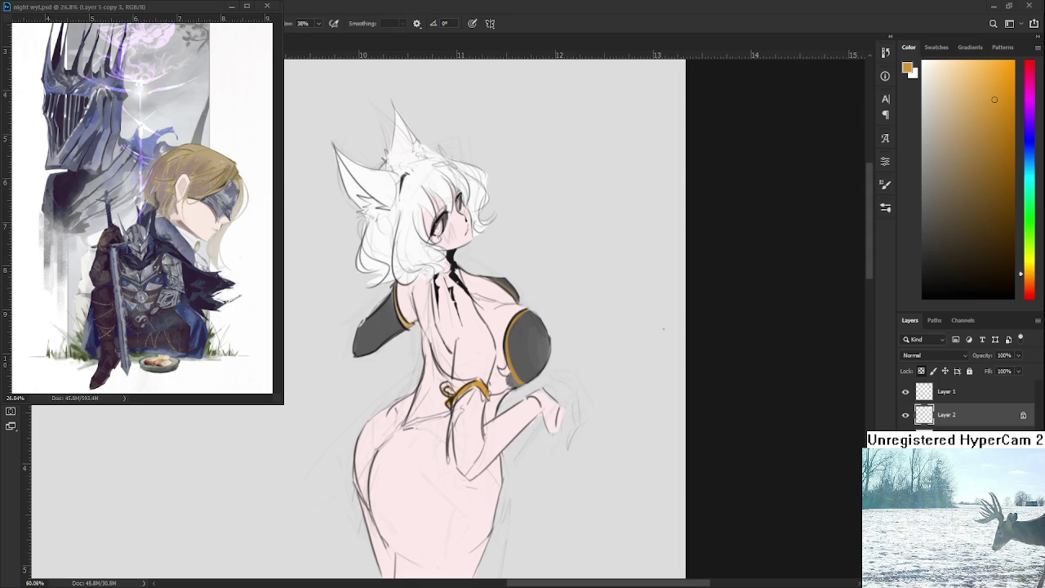
left_click(380, 330, "alt")
Paint the raised hand and wrist grey, eyedropping grey tones
mouse_move(500, 419)
left_mouse_down()
mouse_move(560, 413)
mouse_move(526, 404)
mouse_move(494, 441)
mouse_move(513, 429)
mouse_move(507, 442)
left_mouse_up()
left_click(531, 415, "alt")
left_click(528, 419, "alt")
left_click(506, 430, "alt")
left_click(525, 345, "alt")
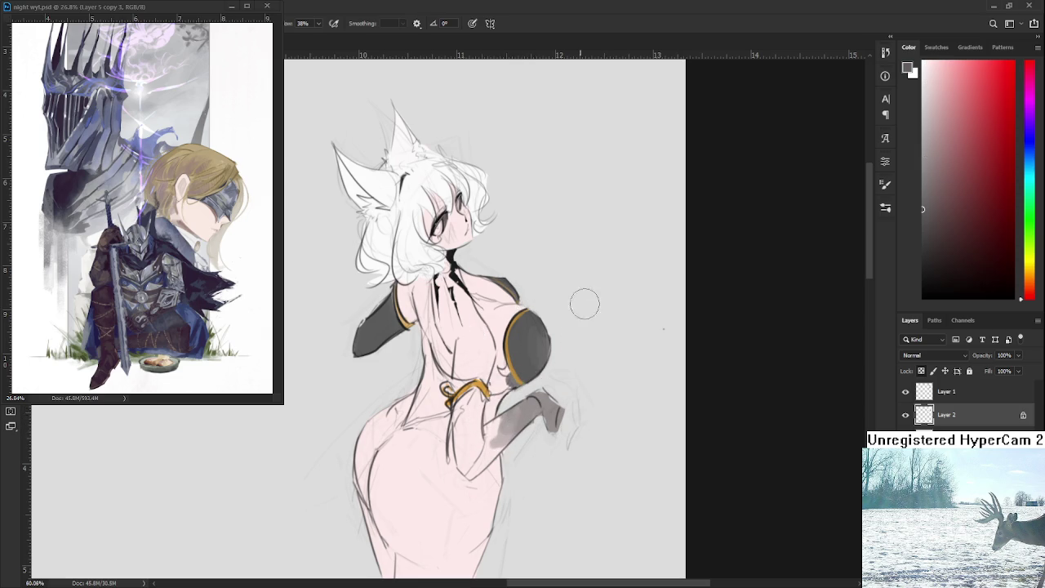
Fill the hips and skirt's left side with dark grey
left_click_drag(942, 230, 922, 243)
mouse_move(382, 445)
left_mouse_down()
mouse_move(395, 487)
mouse_move(371, 445)
mouse_move(371, 489)
mouse_move(376, 473)
left_mouse_up()
mouse_move(384, 514)
left_mouse_down()
mouse_move(379, 376)
mouse_move(404, 374)
mouse_move(381, 404)
mouse_move(415, 432)
mouse_move(396, 500)
left_mouse_up()
left_click_drag(406, 430, 390, 497)
mouse_move(384, 453)
left_mouse_down()
mouse_move(409, 500)
mouse_move(433, 395)
mouse_move(424, 502)
left_mouse_up()
left_click(408, 405, "alt")
left_click(400, 418, "alt")
mouse_move(427, 421)
left_mouse_down()
mouse_move(400, 416)
mouse_move(401, 457)
mouse_move(414, 476)
mouse_move(436, 449)
mouse_move(405, 407)
mouse_move(455, 396)
mouse_move(493, 356)
mouse_move(468, 376)
mouse_move(487, 412)
left_mouse_up()
Smooth the skirt edges, shape a V at its top, and darken below the gold belt
left_click(420, 431, "alt")
left_click(458, 399, "alt")
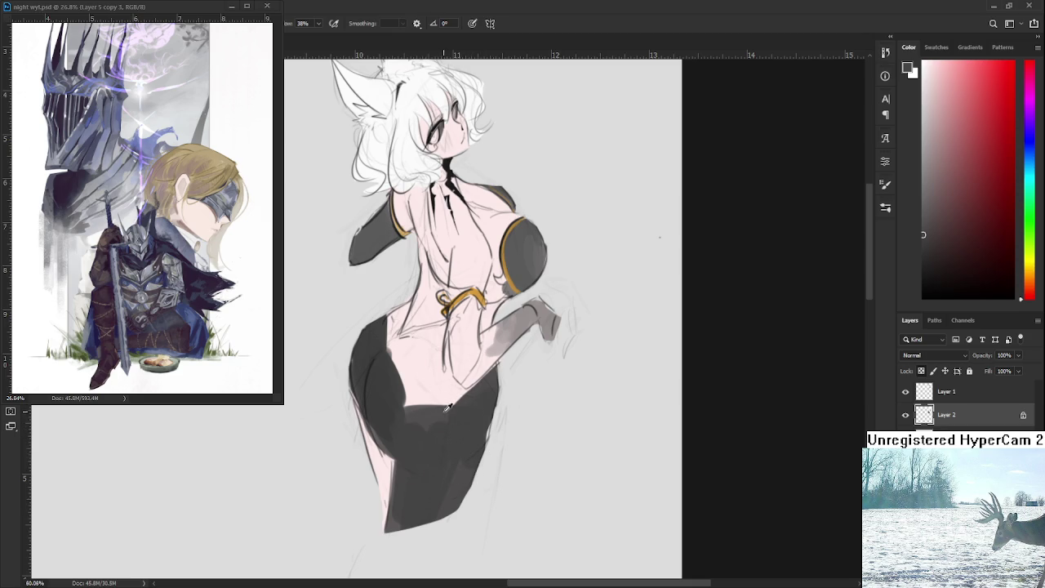
mouse_move(443, 434)
left_mouse_down()
mouse_move(400, 374)
mouse_move(410, 378)
mouse_move(401, 359)
mouse_move(420, 347)
mouse_move(408, 342)
mouse_move(424, 343)
mouse_move(412, 351)
mouse_move(458, 420)
mouse_move(448, 392)
mouse_move(423, 375)
left_mouse_up()
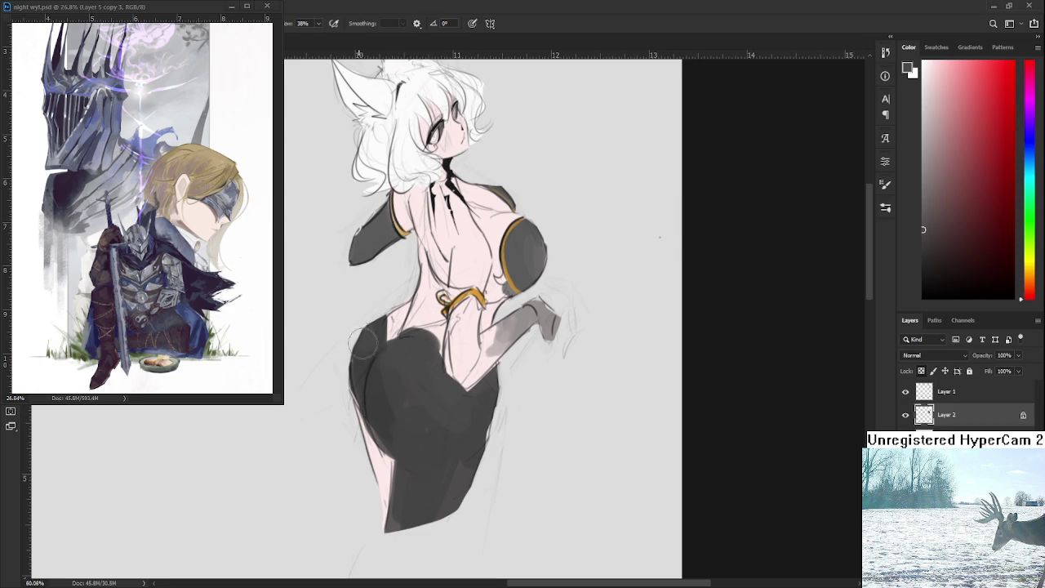
mouse_move(376, 308)
left_mouse_down()
mouse_move(381, 326)
mouse_move(397, 288)
mouse_move(382, 350)
mouse_move(447, 342)
mouse_move(434, 327)
mouse_move(437, 359)
mouse_move(439, 328)
mouse_move(418, 331)
mouse_move(439, 334)
mouse_move(435, 355)
mouse_move(437, 341)
left_mouse_up()
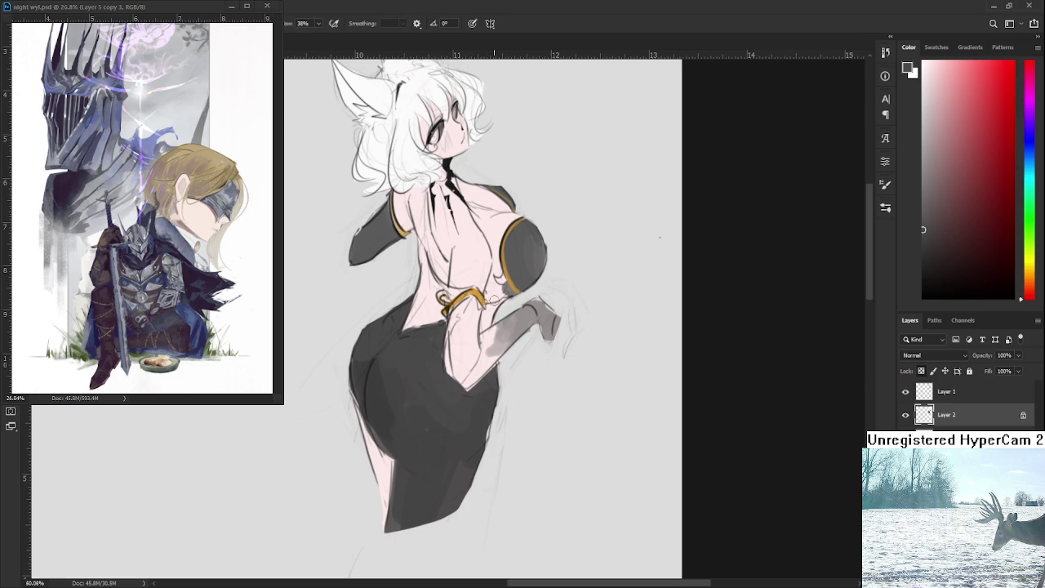
mouse_move(490, 309)
left_mouse_down()
mouse_move(483, 330)
mouse_move(501, 306)
left_mouse_up()
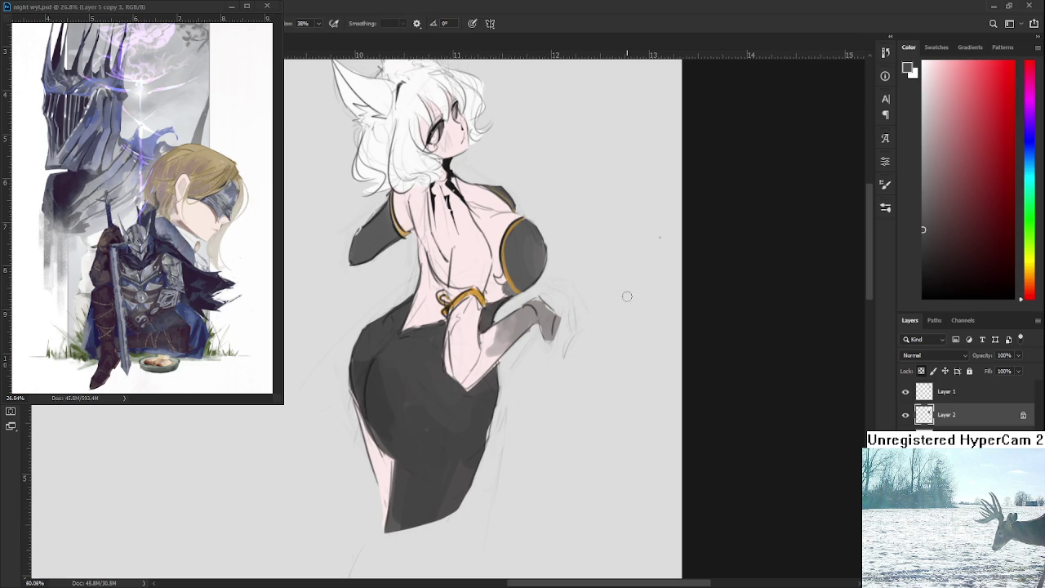
Undo the last stroke and zoom in on the girl's face
key("ctrl+z")
scroll(466, 367, "down", 2)
scroll(466, 367, "down", 3)
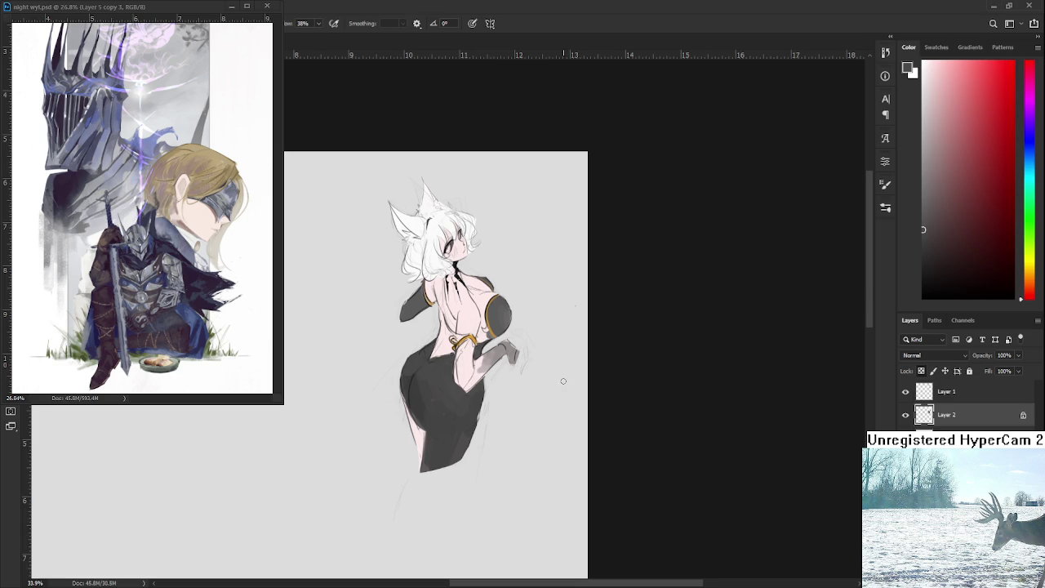
scroll(547, 380, "up", 2)
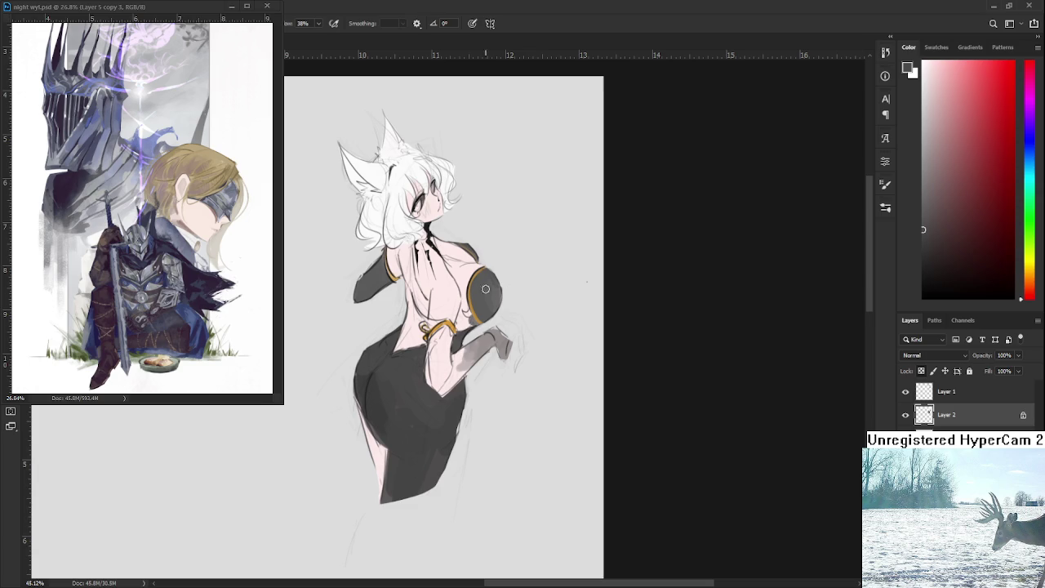
left_click_drag(498, 289, 507, 310)
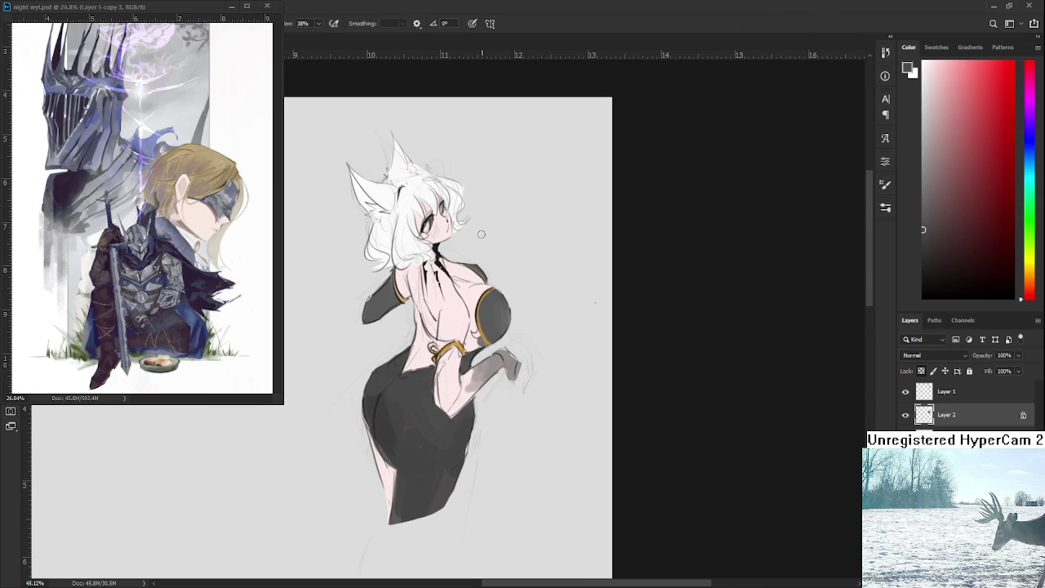
scroll(443, 196, "up", 2)
scroll(443, 196, "up", 2)
scroll(443, 196, "up", 2)
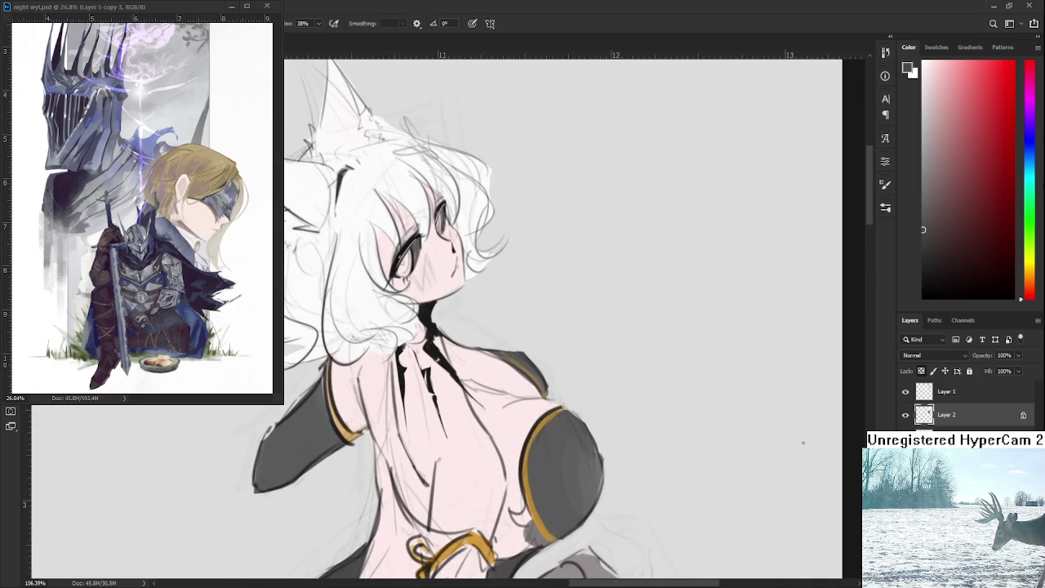
Brush dusty pink over the eyes, then deselect
left_click(947, 108)
mouse_move(399, 260)
left_mouse_down()
mouse_move(412, 282)
mouse_move(414, 250)
left_mouse_up()
scroll(447, 335, "down", 1)
scroll(502, 333, "down", 1)
scroll(494, 335, "down", 1)
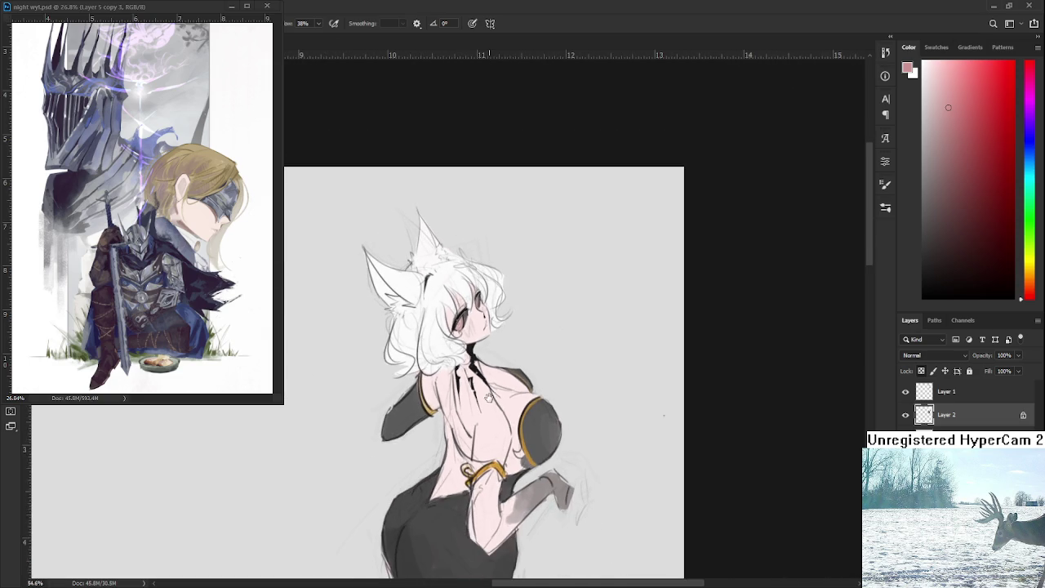
scroll(492, 384, "down", 1)
scroll(482, 375, "down", 1)
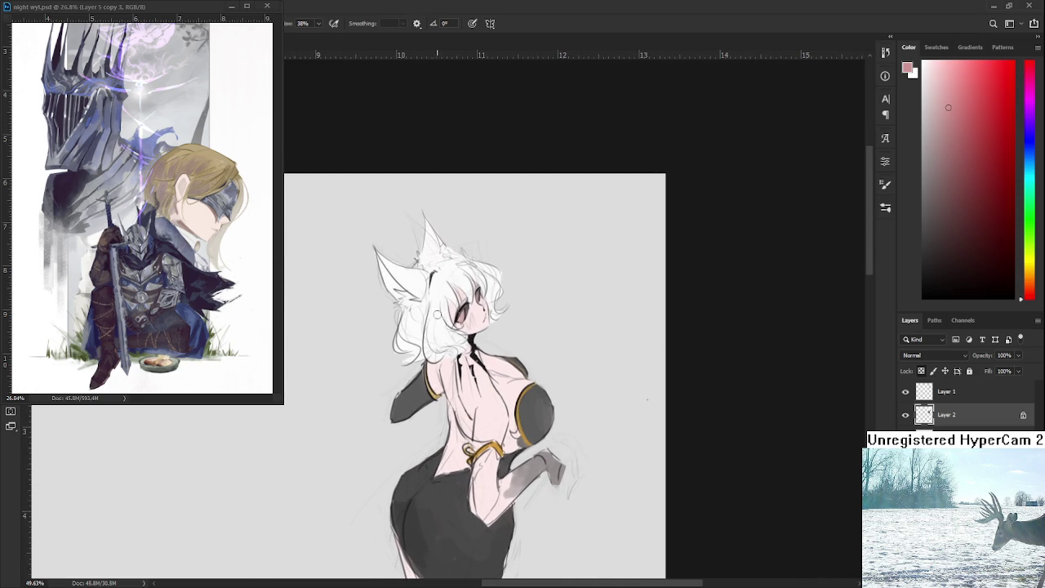
scroll(442, 324, "up", 2)
scroll(442, 324, "up", 1)
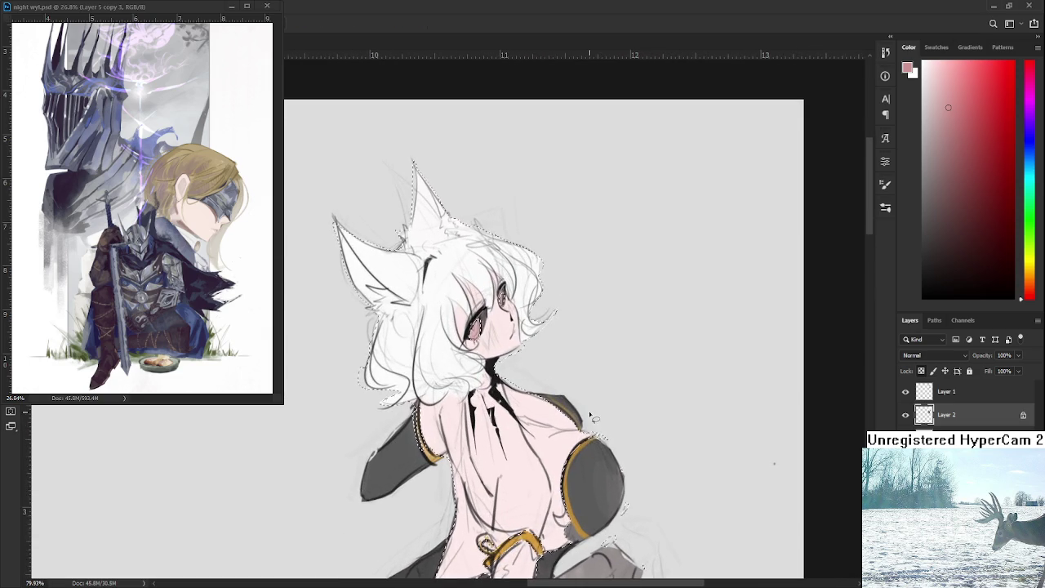
scroll(435, 453, "down", 1)
key("ctrl+d")
left_click(435, 457, "alt")
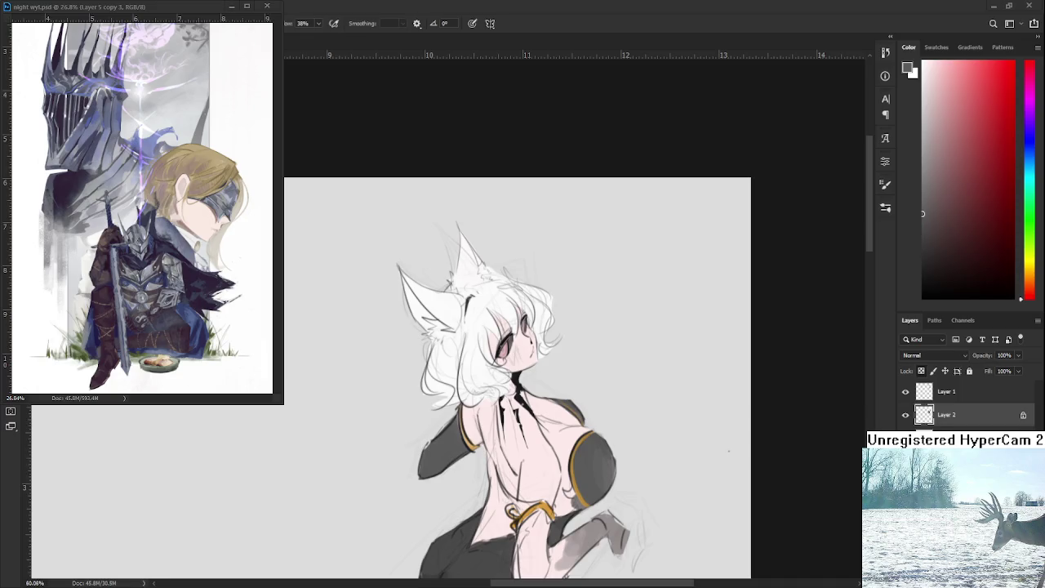
Paint a dark stroke beside the hair, then cover the stray mark with white
scroll(449, 400, "up", 1)
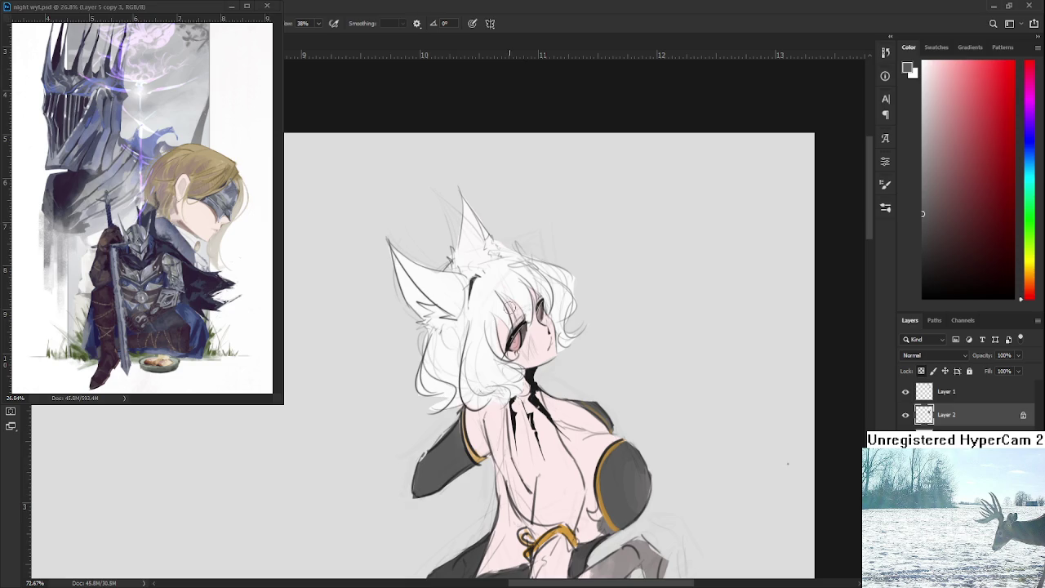
mouse_move(439, 358)
left_mouse_down()
mouse_move(462, 386)
mouse_move(457, 405)
left_mouse_up()
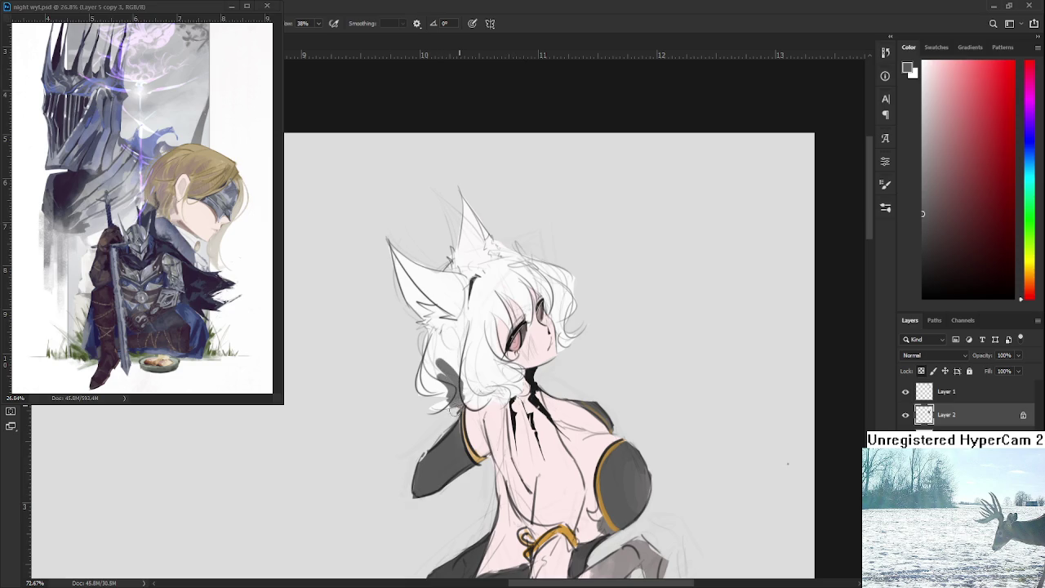
left_click(455, 364, "alt")
left_click(433, 351, "alt")
left_click_drag(445, 353, 450, 404)
Sample the hair's dark gray and shade behind the hair and along the bun
left_click(443, 384, "alt")
mouse_move(457, 380)
left_mouse_down()
mouse_move(433, 400)
mouse_move(420, 363)
mouse_move(458, 376)
mouse_move(448, 404)
mouse_move(465, 369)
mouse_move(491, 401)
left_mouse_up()
left_click(444, 371, "alt")
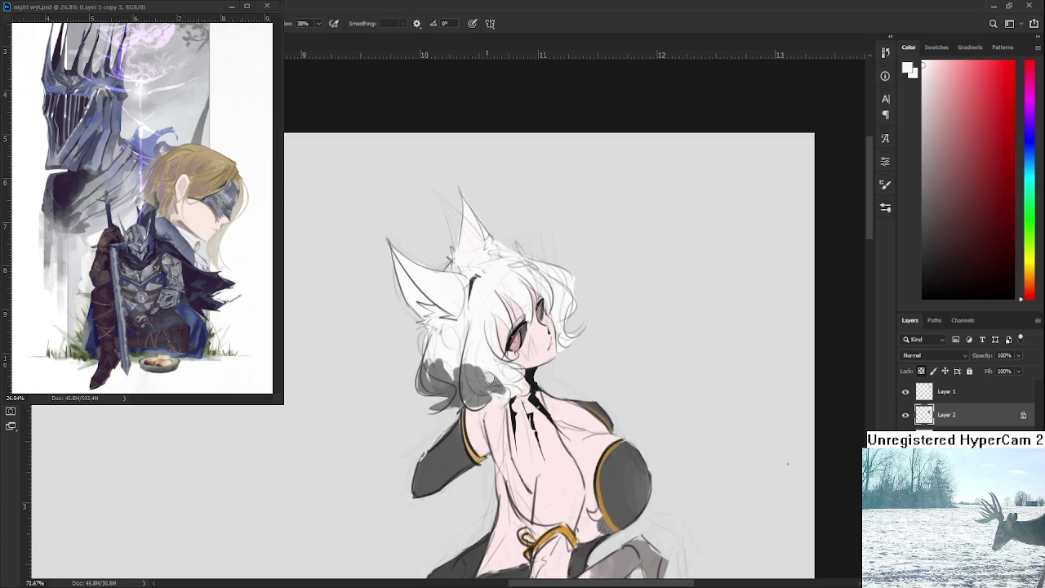
left_click(484, 380, "alt")
left_click(484, 380, "alt")
left_click_drag(488, 382, 512, 392)
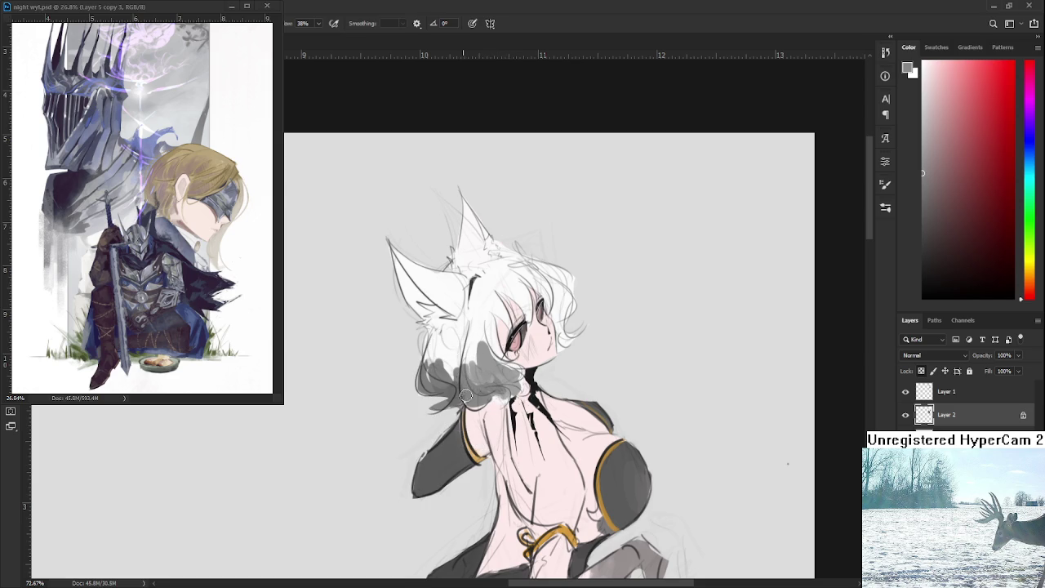
Pick a darker gray in the Color panel and shade the hair near the neck
left_click(482, 360, "alt")
left_click(475, 339, "alt")
left_click(477, 339, "alt")
left_click(448, 388, "alt")
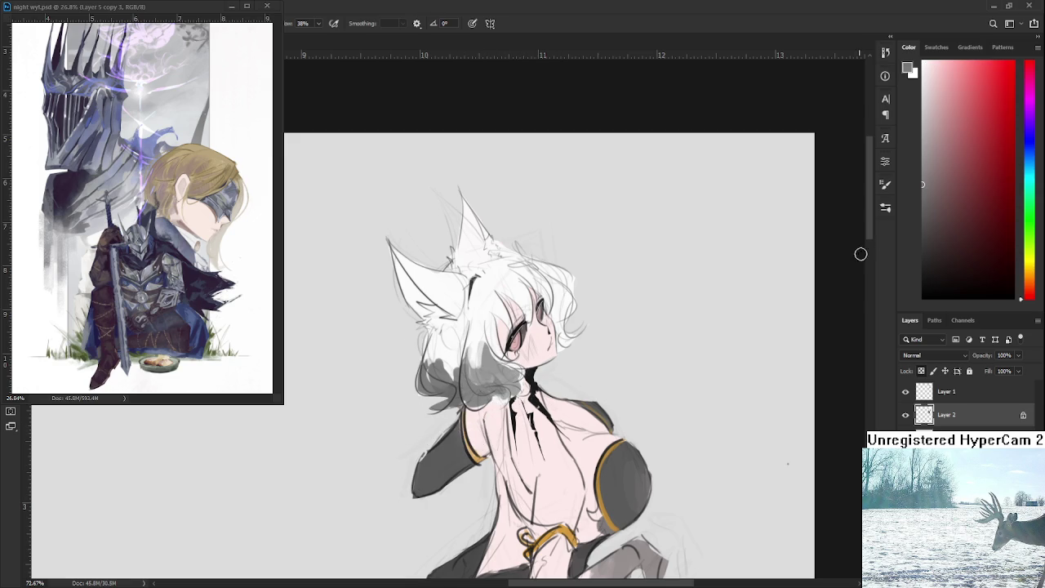
left_click_drag(935, 200, 922, 212)
mouse_move(494, 369)
left_mouse_down()
mouse_move(520, 369)
mouse_move(512, 395)
mouse_move(500, 397)
mouse_move(514, 396)
mouse_move(490, 401)
left_mouse_up()
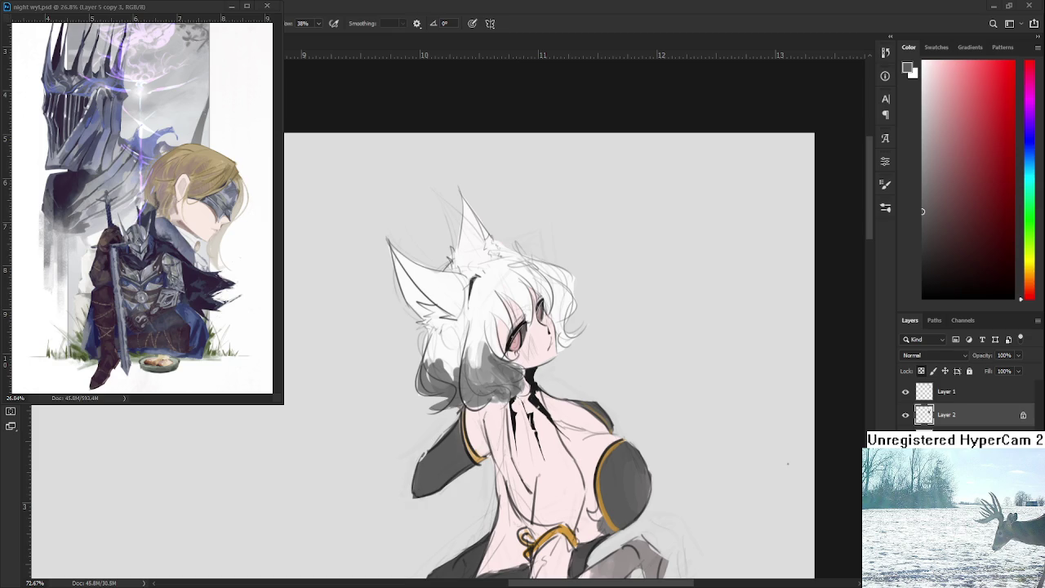
Add a small dark gray shading stroke on the chest below the hair
left_click_drag(527, 406, 535, 421)
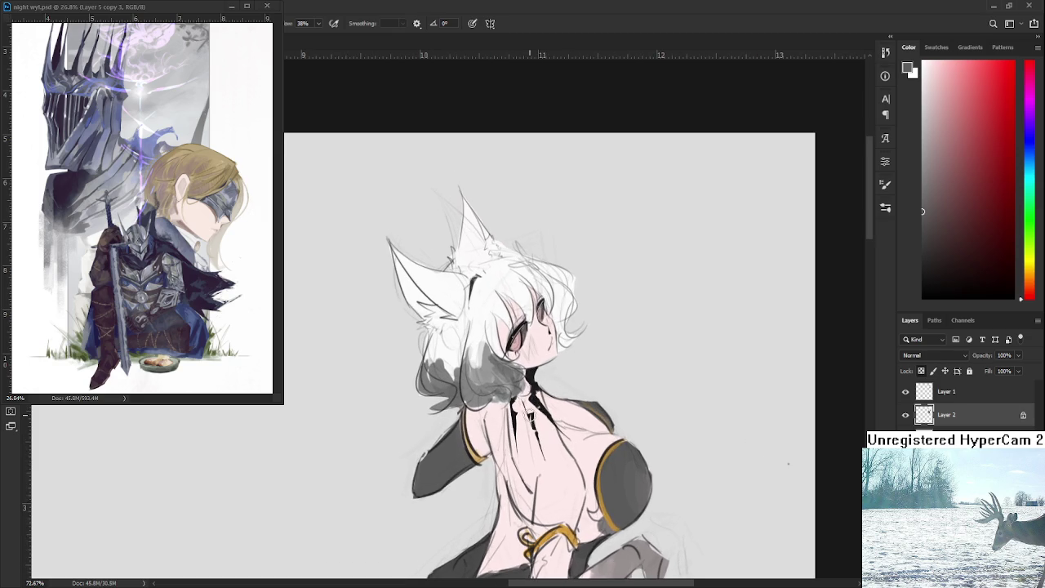
Paint gray shading on the right-side hair beside the eye and cheek
mouse_move(552, 298)
left_mouse_down()
mouse_move(566, 356)
mouse_move(582, 343)
mouse_move(574, 309)
left_mouse_up()
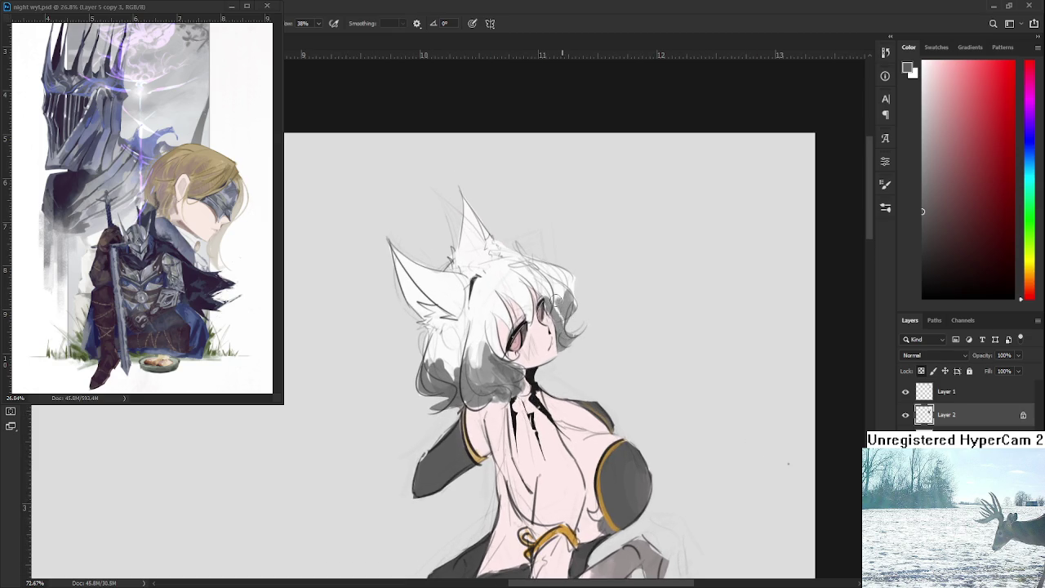
mouse_move(555, 284)
left_mouse_down()
mouse_move(566, 282)
mouse_move(549, 289)
mouse_move(543, 274)
mouse_move(582, 295)
mouse_move(573, 285)
left_mouse_up()
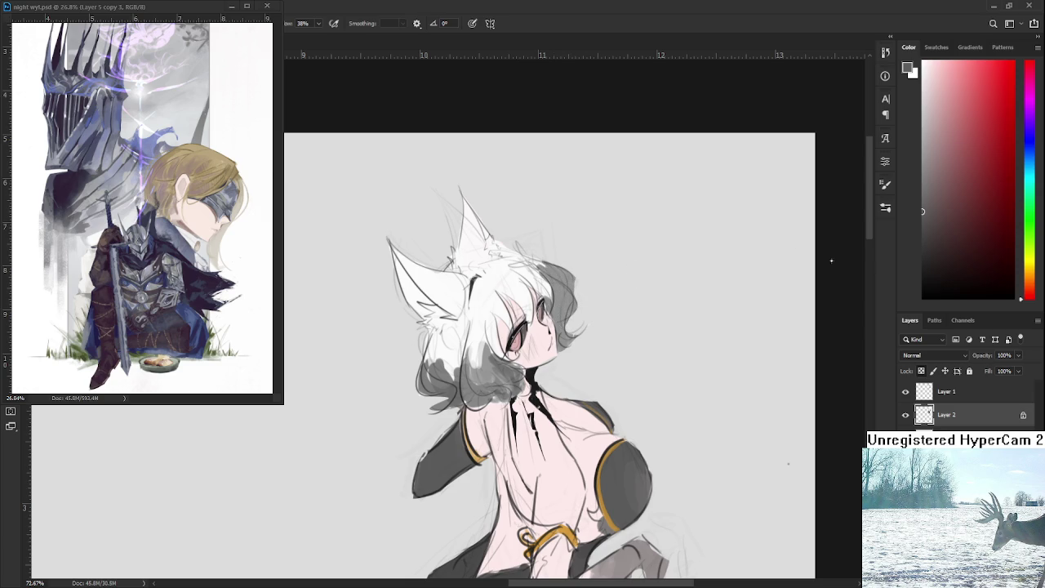
left_click(923, 257)
mouse_move(550, 341)
left_mouse_down()
mouse_move(563, 351)
mouse_move(569, 326)
left_mouse_up()
Alt-click to sample lighter and darker grays from the hair beside the face
left_click(558, 312, "alt")
left_click(562, 330, "alt")
left_click(565, 319, "alt")
left_click(566, 315, "alt")
left_click(566, 314, "alt")
left_click(561, 306, "alt")
left_click(560, 320, "alt")
left_click(574, 306, "alt")
left_click(571, 304, "alt")
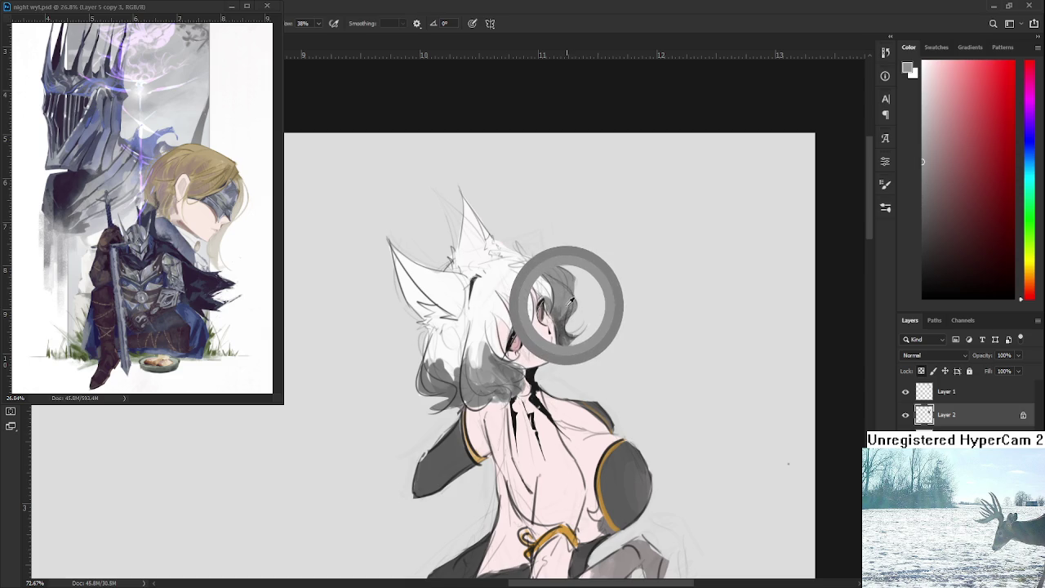
left_click(574, 308, "alt")
left_click(576, 311, "alt")
left_click(577, 326, "alt")
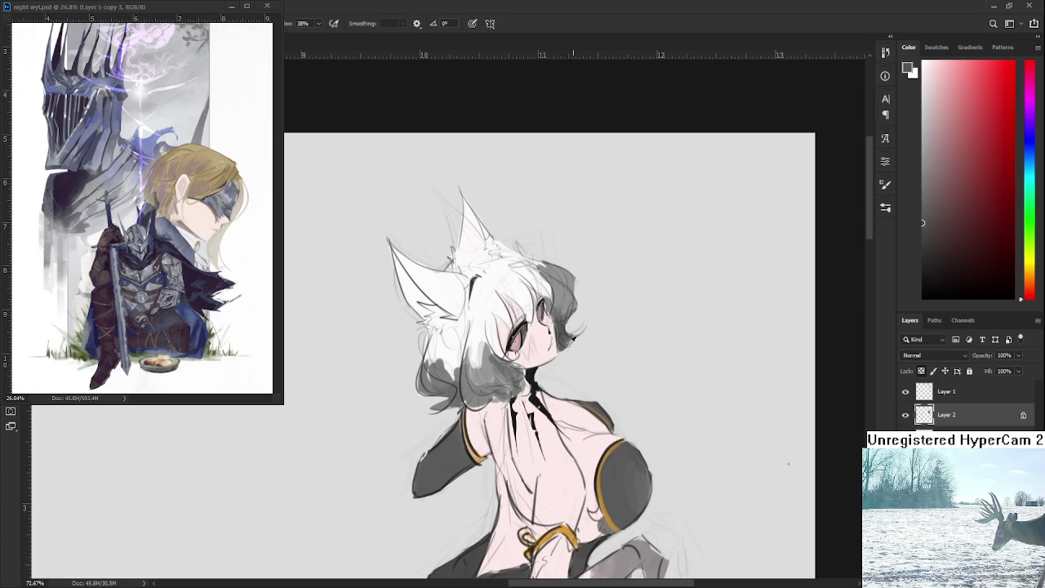
left_click(564, 327, "alt")
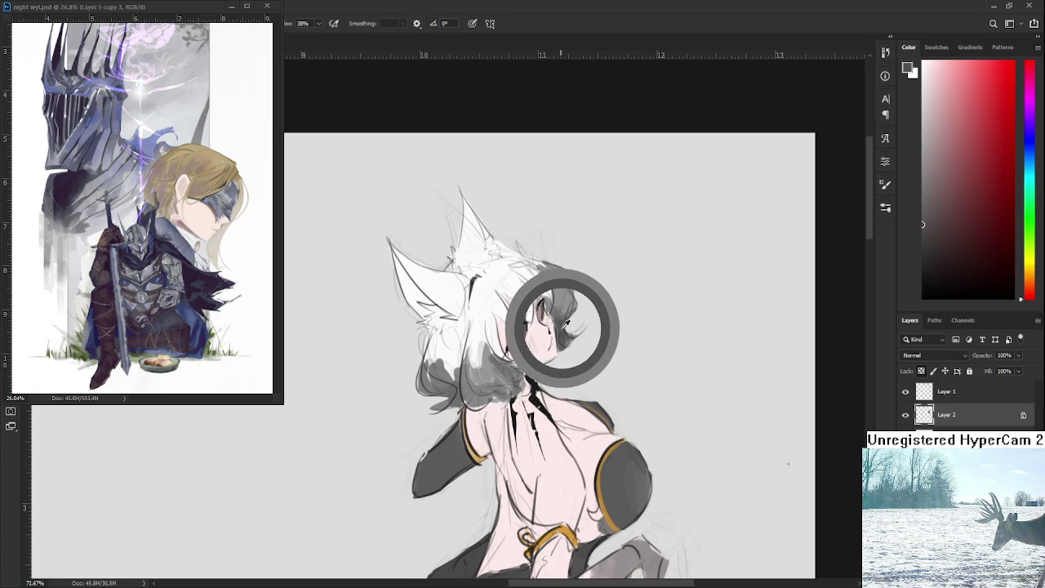
left_click_drag(565, 326, 562, 328)
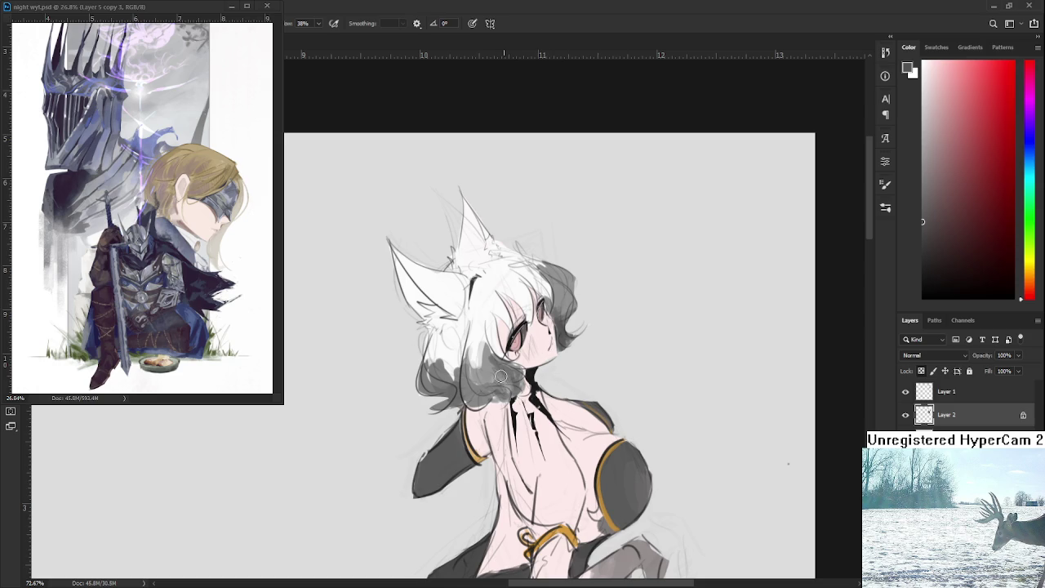
Sample and compare lighter and darker gray shades in the neck hair
left_click(488, 373, "alt")
left_click(488, 372, "alt")
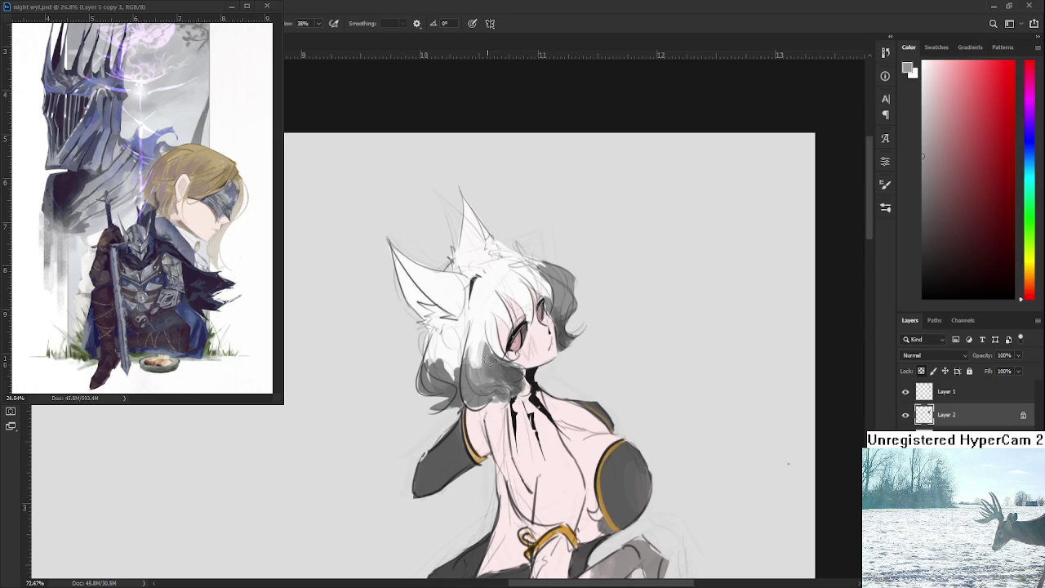
left_click(513, 376, "alt")
left_click(514, 370, "alt")
left_click(490, 371, "alt")
left_click(499, 373, "alt")
left_click(474, 400, "alt")
left_click(480, 401, "alt")
left_click(469, 406, "alt")
left_click(480, 402, "alt")
left_click(478, 404, "alt")
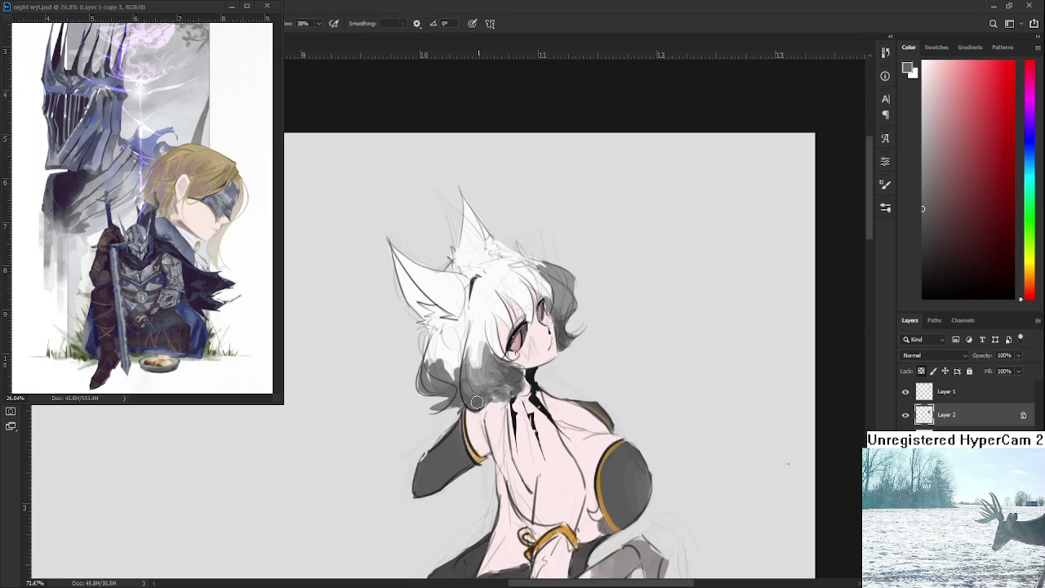
left_click(480, 388, "alt")
scroll(570, 338, "down", 2)
Sample a dark face colour, try an earring stroke on the left ear, and undo it
scroll(568, 335, "down", 2)
scroll(565, 325, "up", 1)
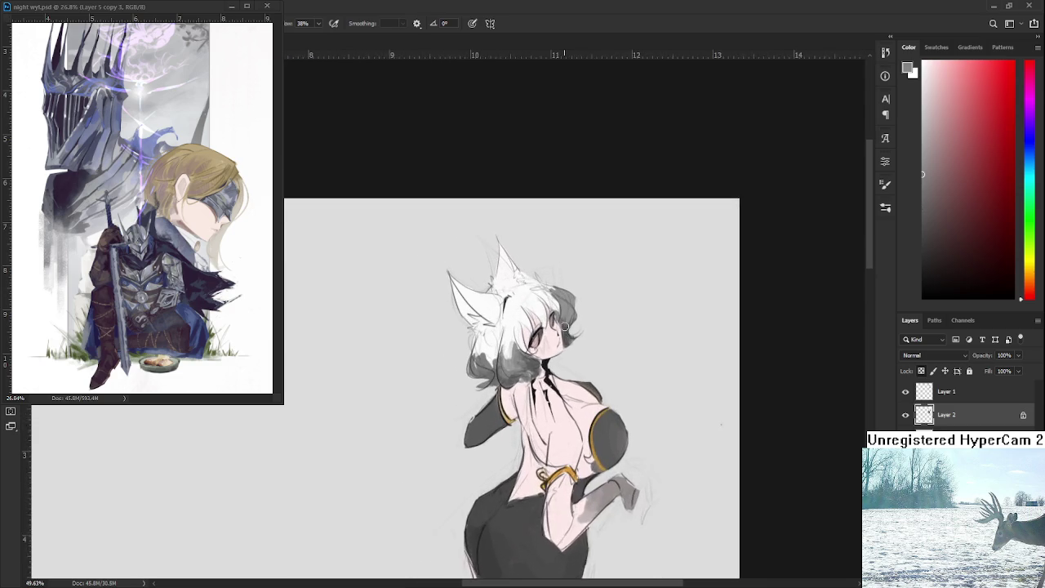
scroll(565, 326, "up", 2)
left_click(520, 349, "alt")
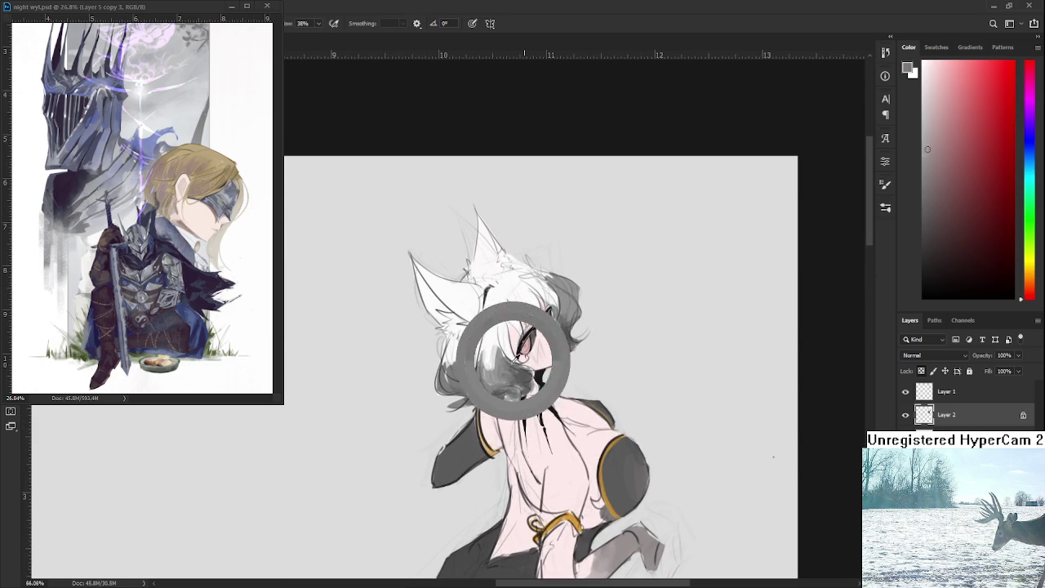
left_click_drag(520, 349, 538, 377)
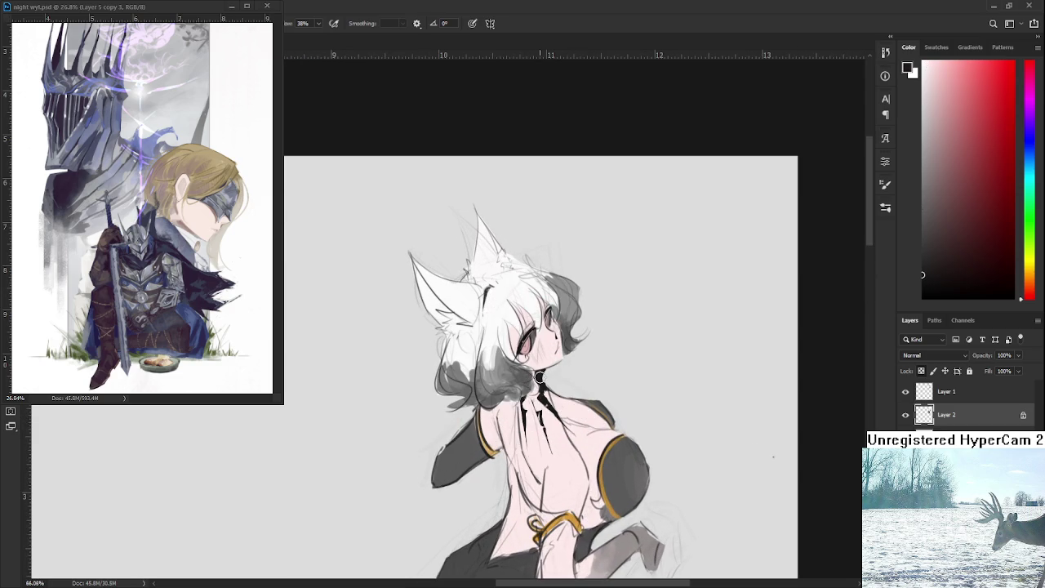
mouse_move(459, 323)
left_mouse_down()
mouse_move(478, 331)
mouse_move(456, 329)
mouse_move(487, 290)
mouse_move(461, 371)
mouse_move(458, 359)
left_mouse_up()
key("ctrl+z")
Swap the paint colour to white and touch up the white hair at the horn base
key("e")
key("b")
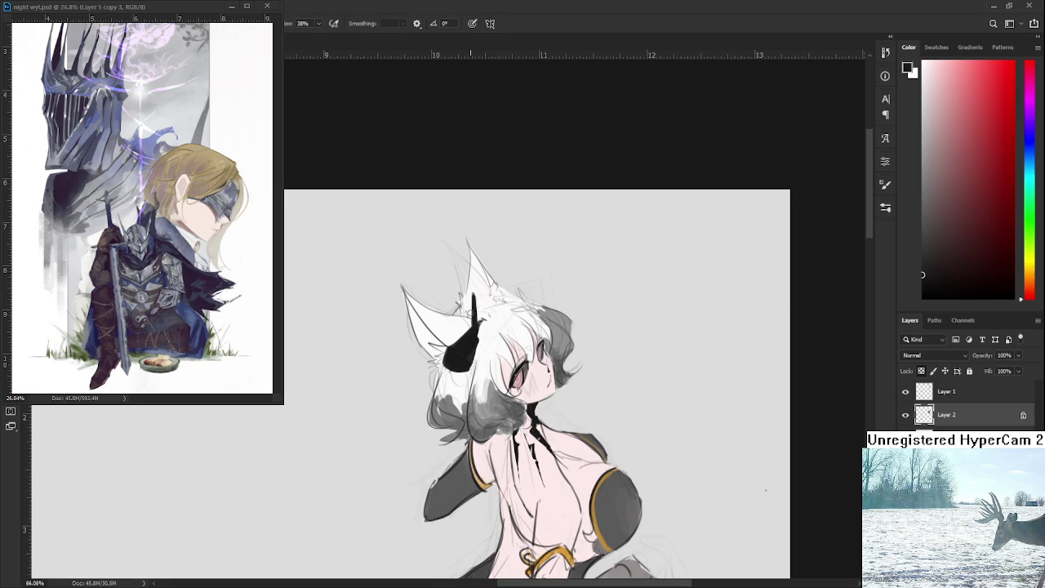
key("e")
key("b")
key("x")
left_click(473, 310, "alt")
left_click(490, 338, "alt")
left_click_drag(468, 372, 482, 358)
scroll(496, 339, "down", 1)
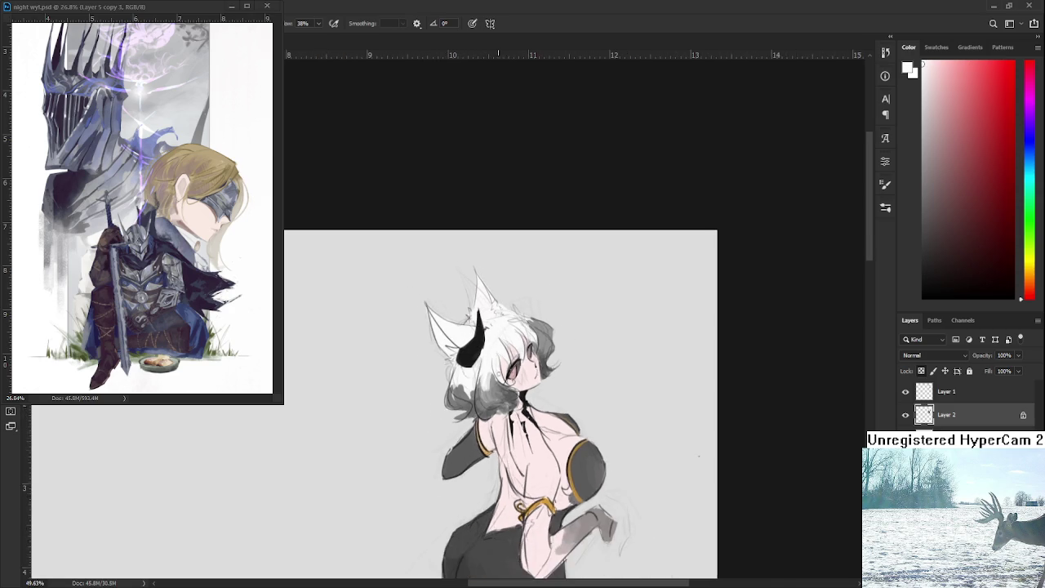
Zoom out and back in to inspect the whole figure
scroll(495, 339, "down", 1)
scroll(495, 339, "down", 1)
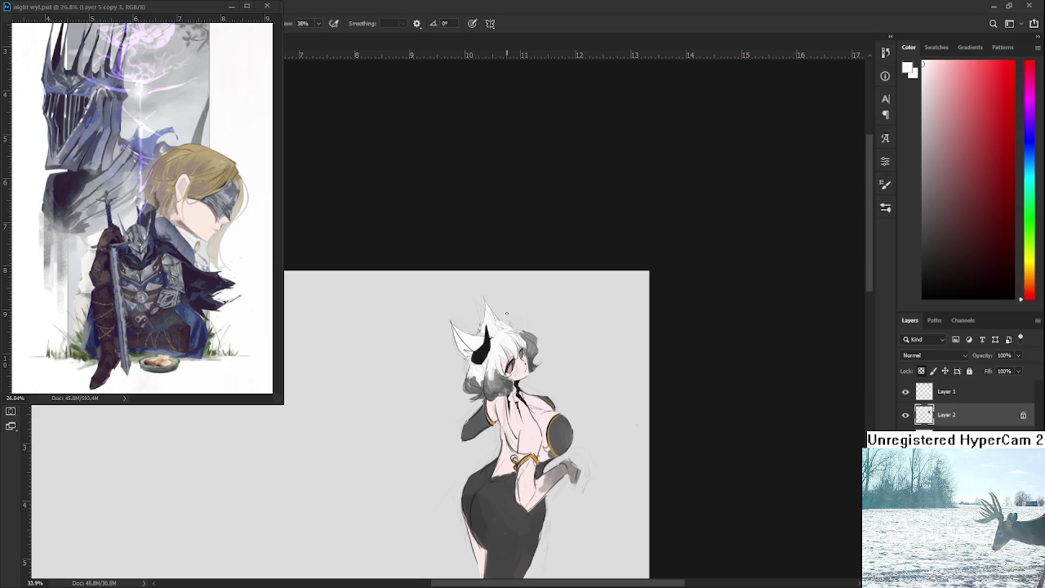
scroll(507, 372, "up", 1)
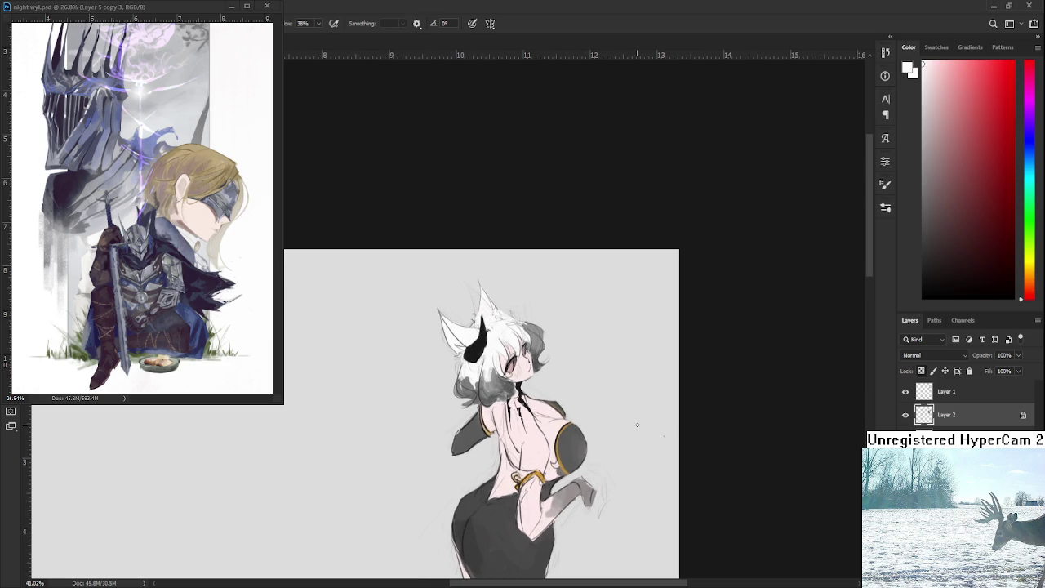
scroll(637, 425, "up", 1)
scroll(547, 490, "up", 2)
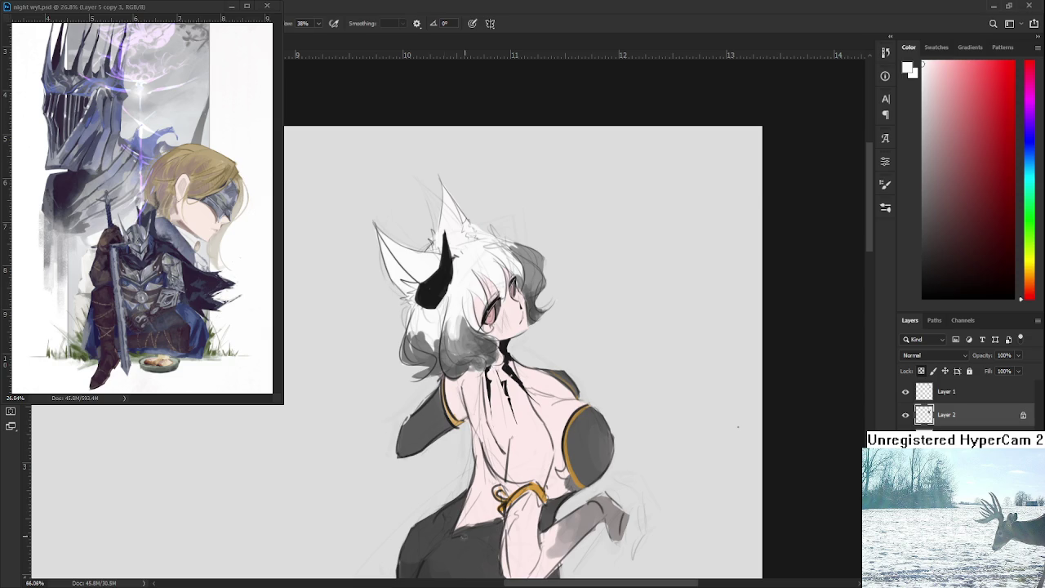
scroll(489, 457, "down", 1)
scroll(457, 425, "down", 1)
scroll(432, 398, "down", 1)
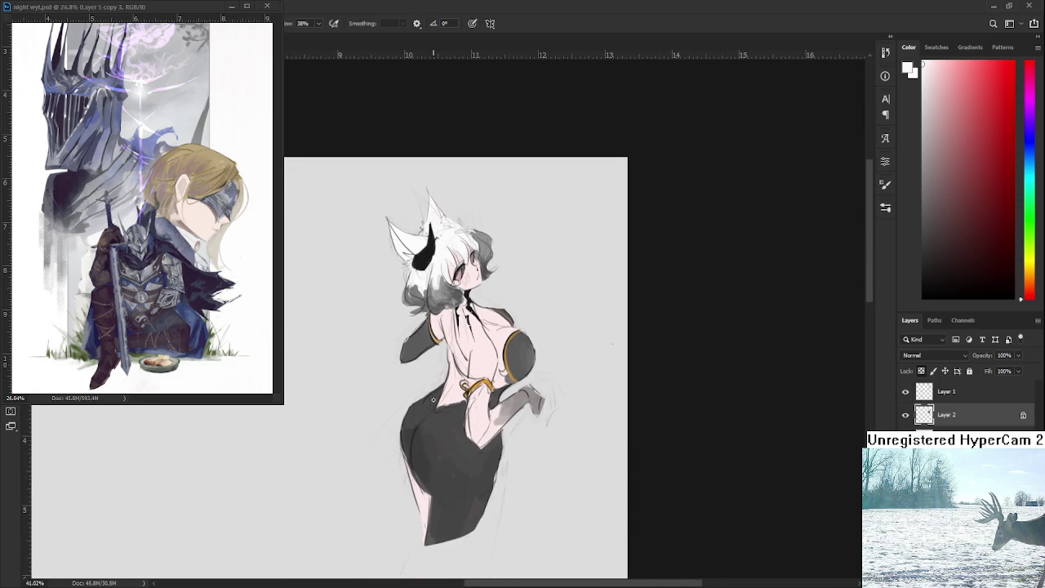
scroll(434, 398, "up", 1)
Sample the orange-gold trim colour and brush a gold line along the waist edge
left_click(501, 382, "alt")
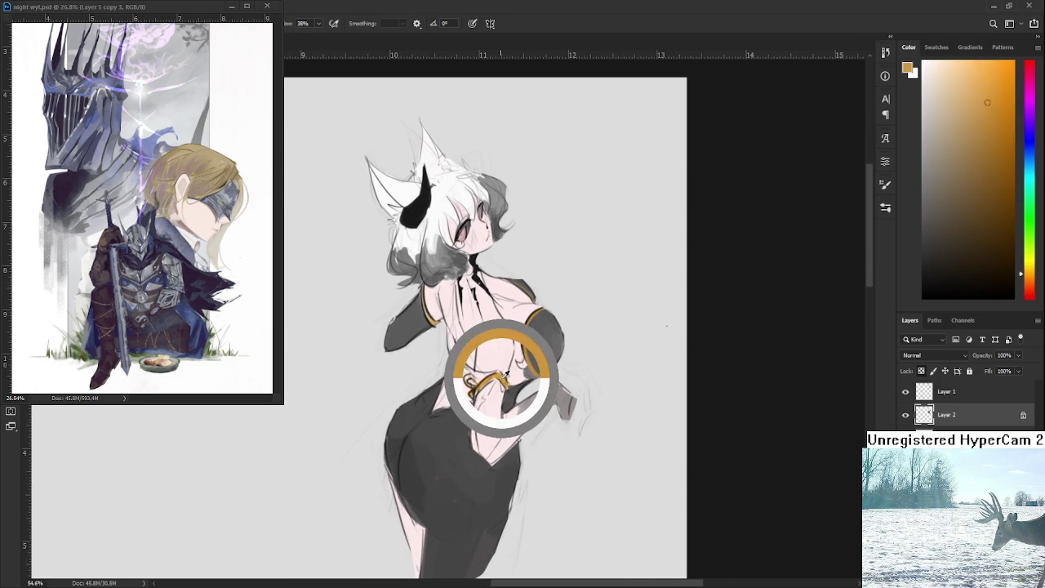
left_click_drag(448, 369, 434, 408)
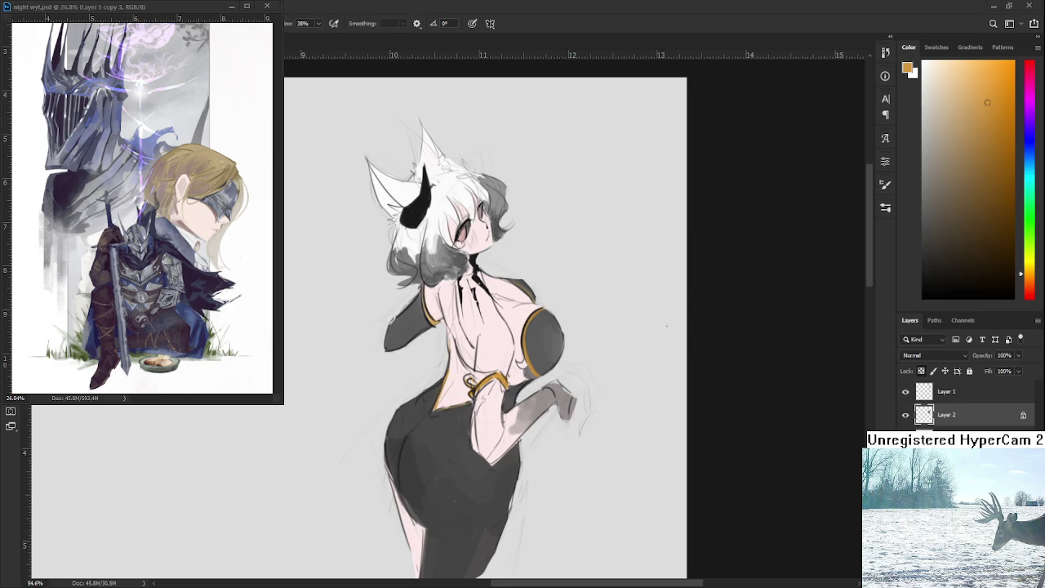
scroll(522, 242, "down", 3)
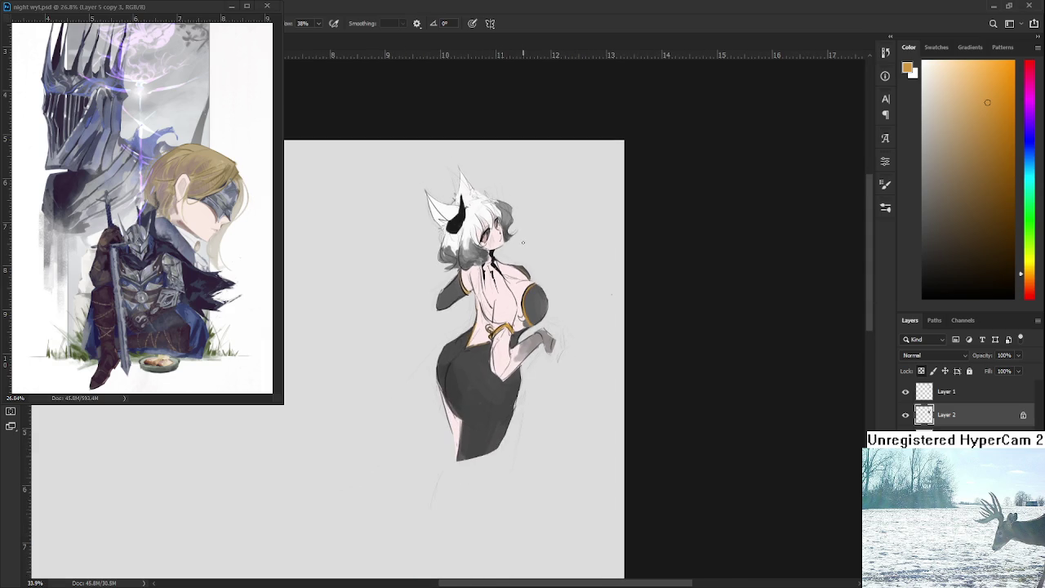
scroll(521, 246, "down", 2)
scroll(520, 251, "up", 3)
scroll(520, 251, "up", 1)
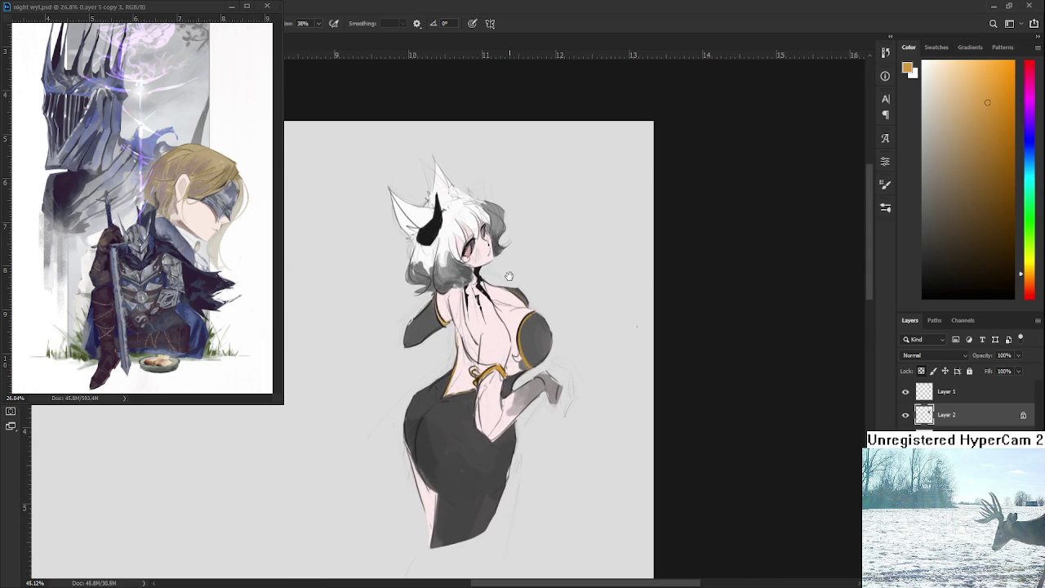
scroll(510, 276, "down", 1)
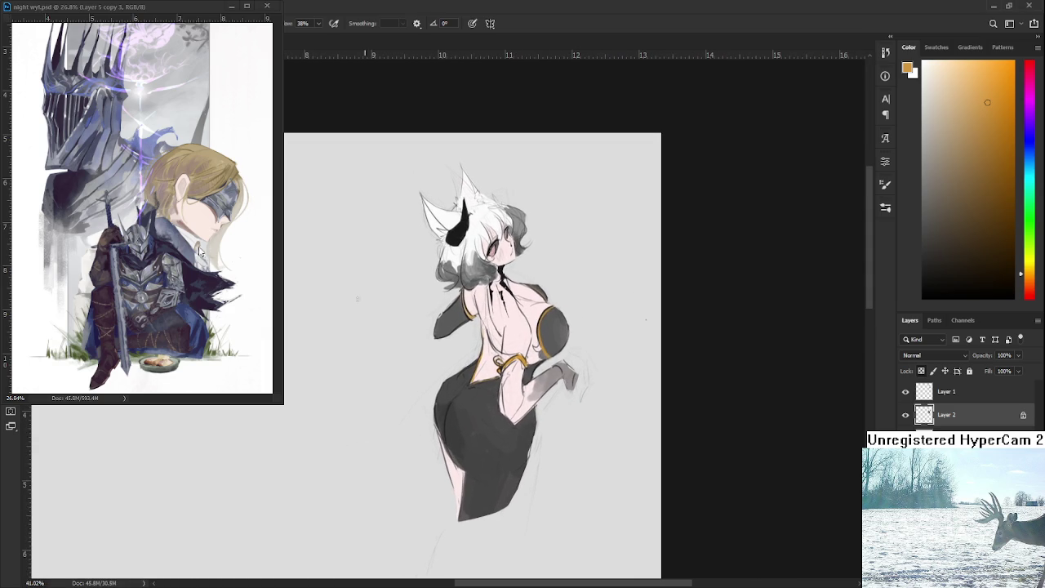
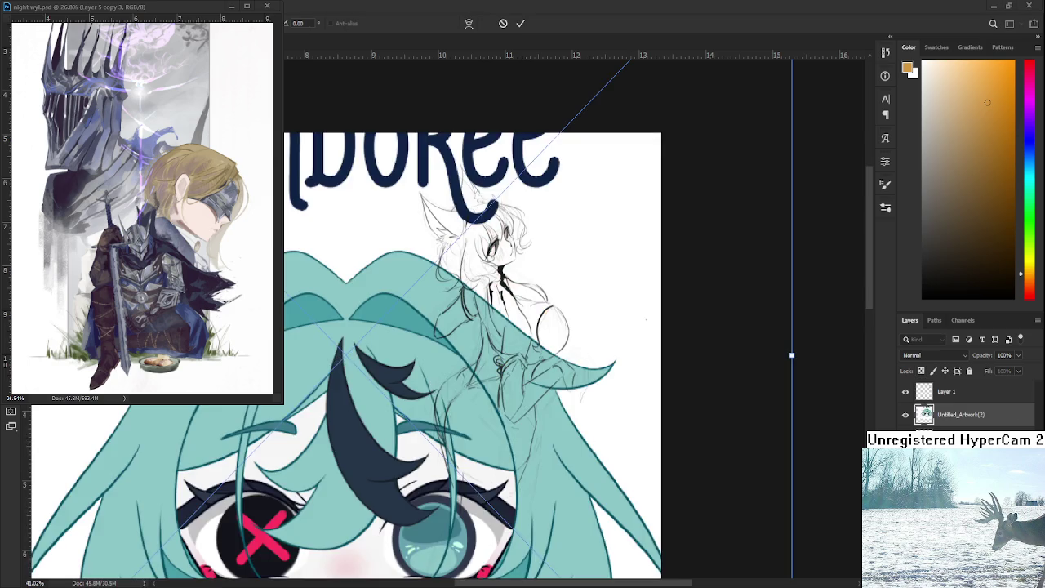
Shrink the placed Jolly Jamboree logo, move it below-left of the figure, and commit it
left_click_drag(792, 354, 717, 422)
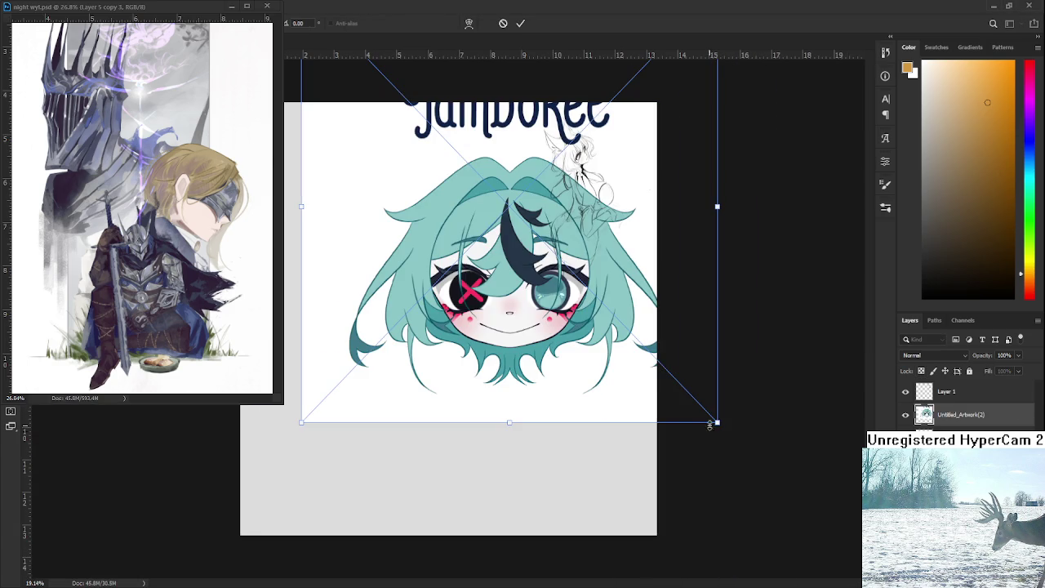
left_click_drag(717, 422, 591, 290)
left_click_drag(467, 269, 441, 472)
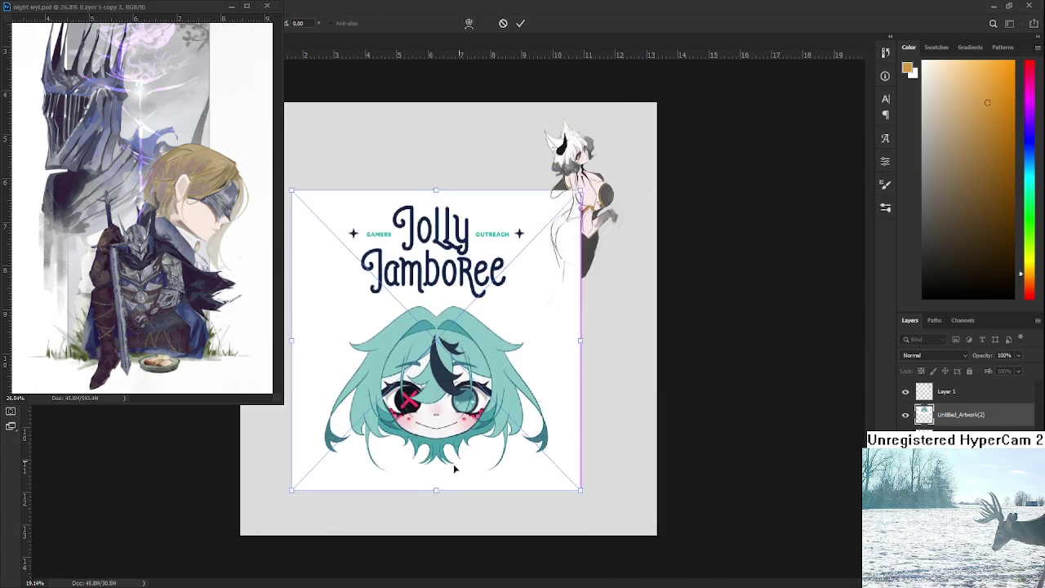
key("Return")
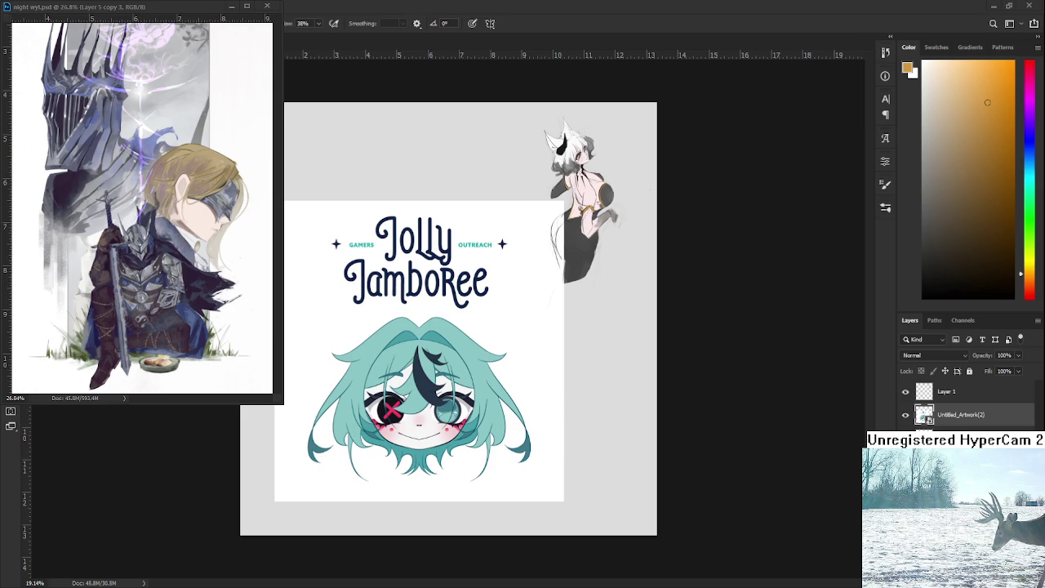
Close the night wyl reference window, open Raid.psd from recent files, and pan its sketch sheet
left_click(232, 6)
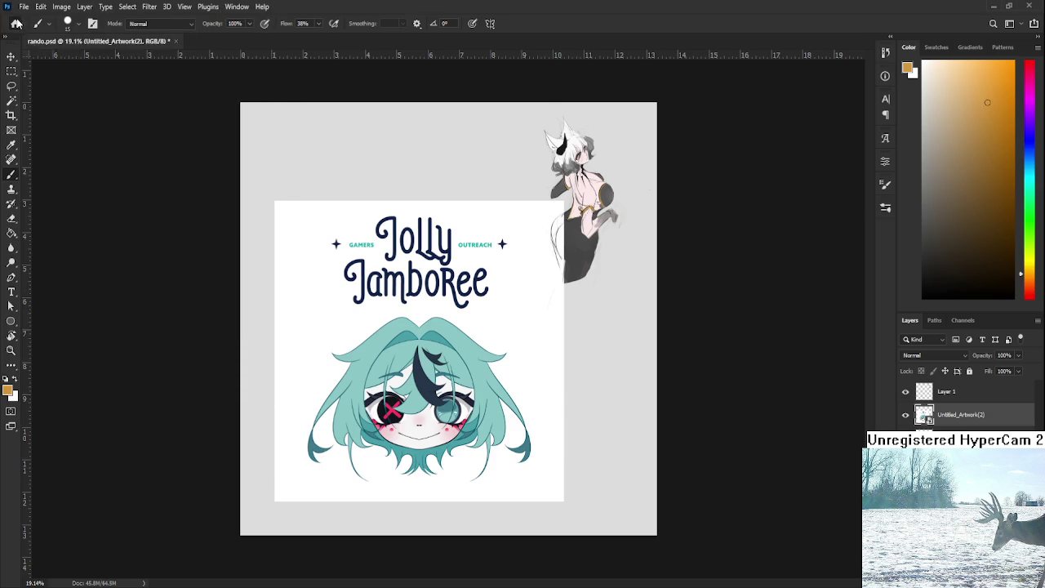
left_click(16, 23)
left_click(457, 188)
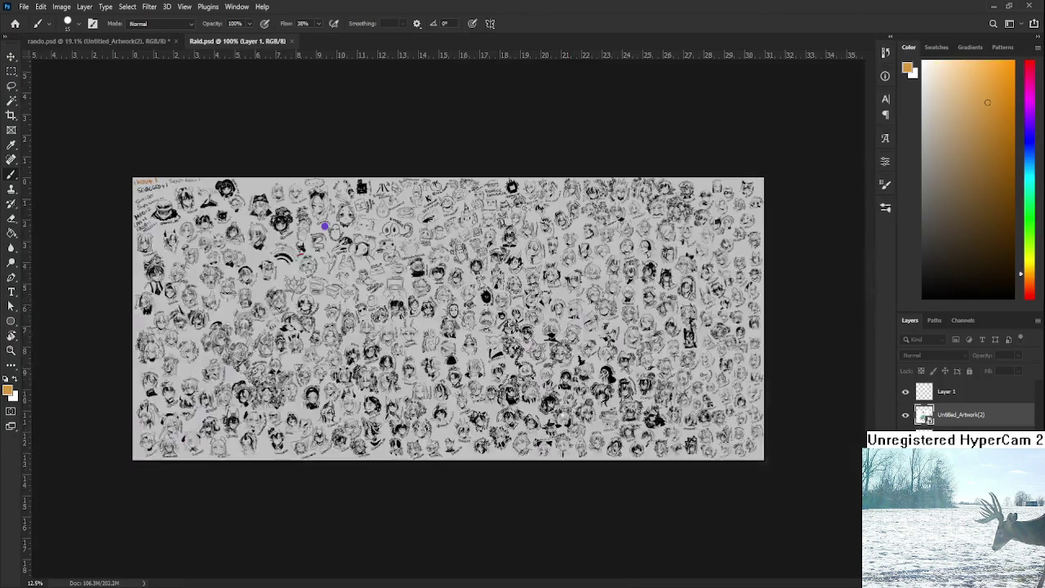
scroll(448, 318, "up", 5)
mouse_move(571, 466)
left_mouse_down()
mouse_move(414, 389)
mouse_move(281, 379)
left_mouse_up()
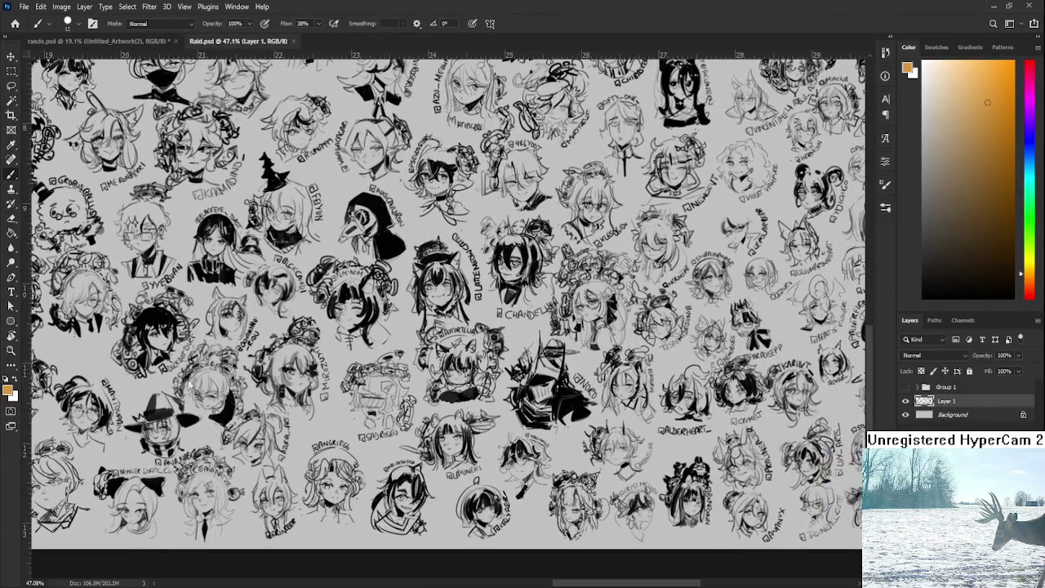
scroll(281, 379, "up", 1)
scroll(475, 420, "down", 1)
left_click_drag(546, 430, 596, 523)
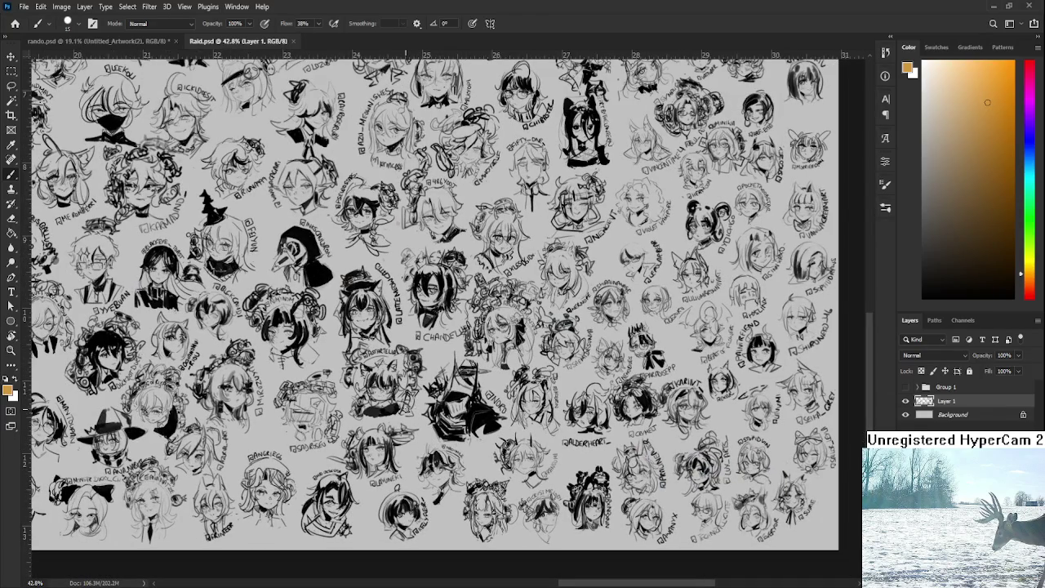
Zoom in on one sketched head and rotate the view nearly upside down
scroll(405, 409, "up", 1)
scroll(406, 408, "up", 1)
scroll(430, 348, "up", 1)
scroll(430, 349, "up", 1)
scroll(430, 349, "up", 1)
scroll(430, 349, "up", 1)
key("r")
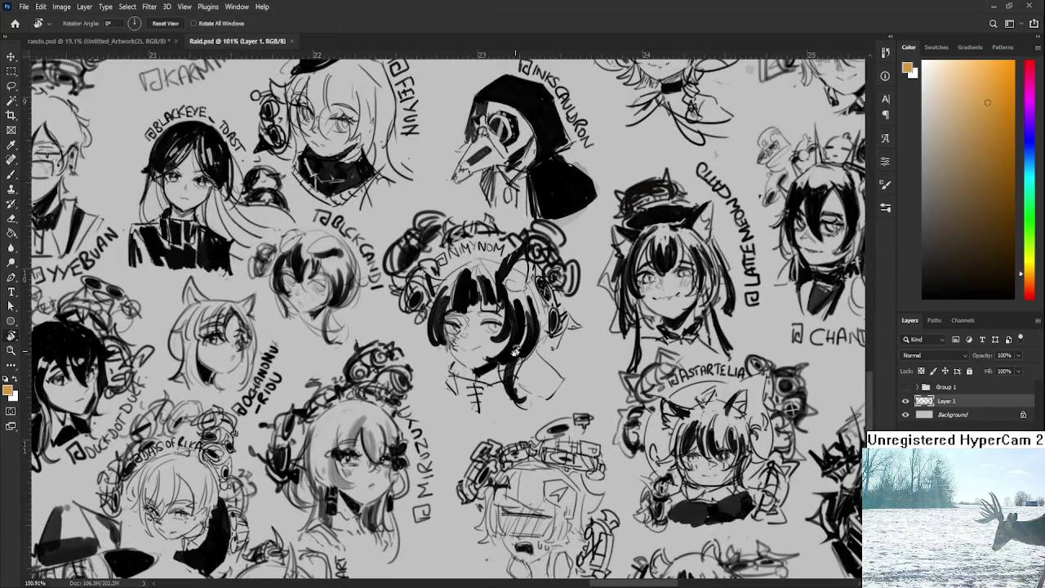
left_click_drag(519, 347, 408, 360)
Ink a few black strokes into the head's hair with a smaller brush, then turn the view upright
key("bracketleft")
key("bracketleft")
key("d")
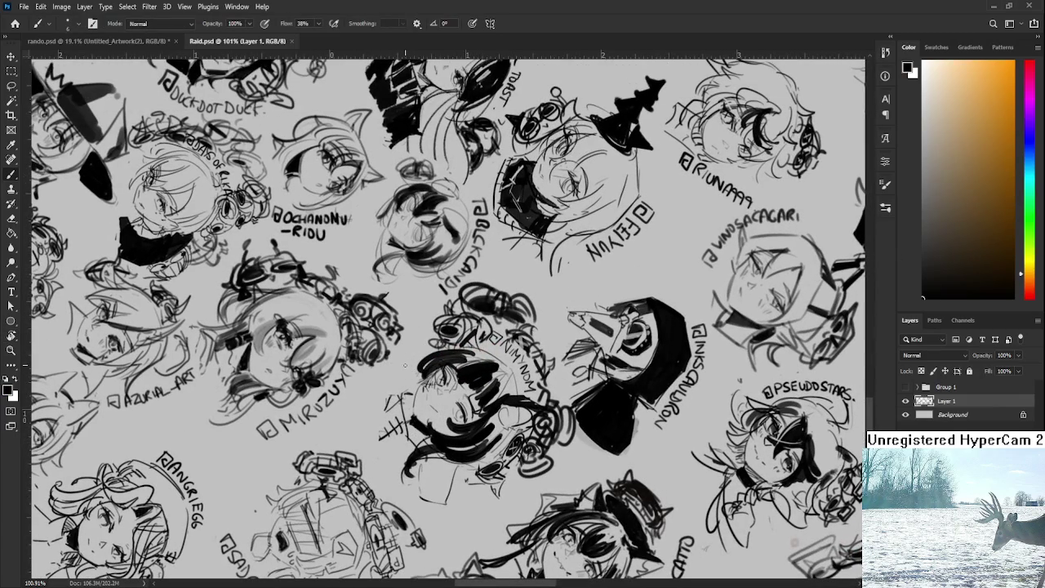
left_click_drag(412, 351, 390, 398)
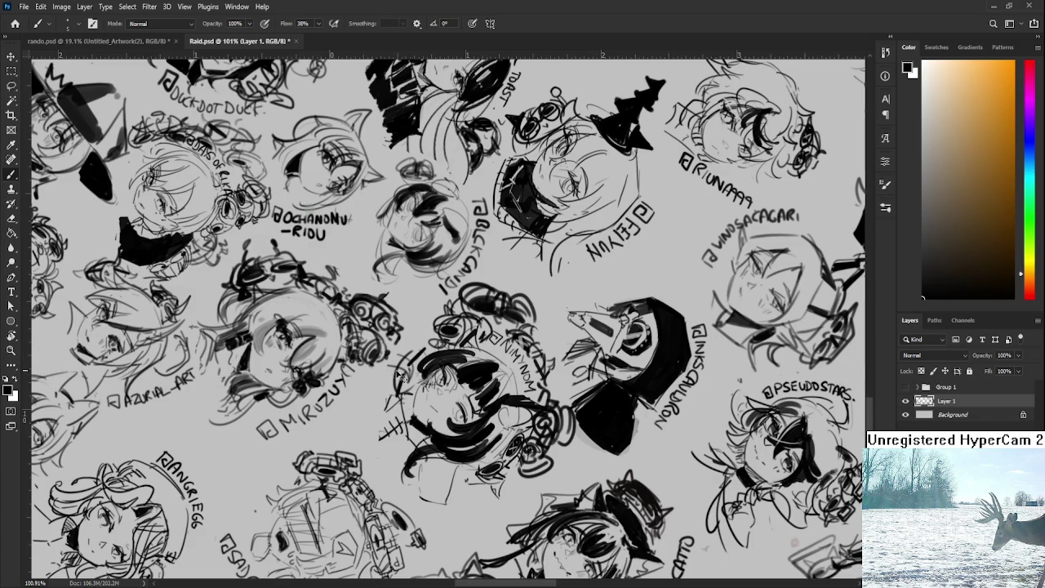
mouse_move(397, 368)
left_mouse_down()
mouse_move(392, 389)
mouse_move(426, 361)
mouse_move(406, 351)
mouse_move(385, 396)
mouse_move(422, 364)
left_mouse_up()
key("r")
left_click_drag(444, 303, 457, 269)
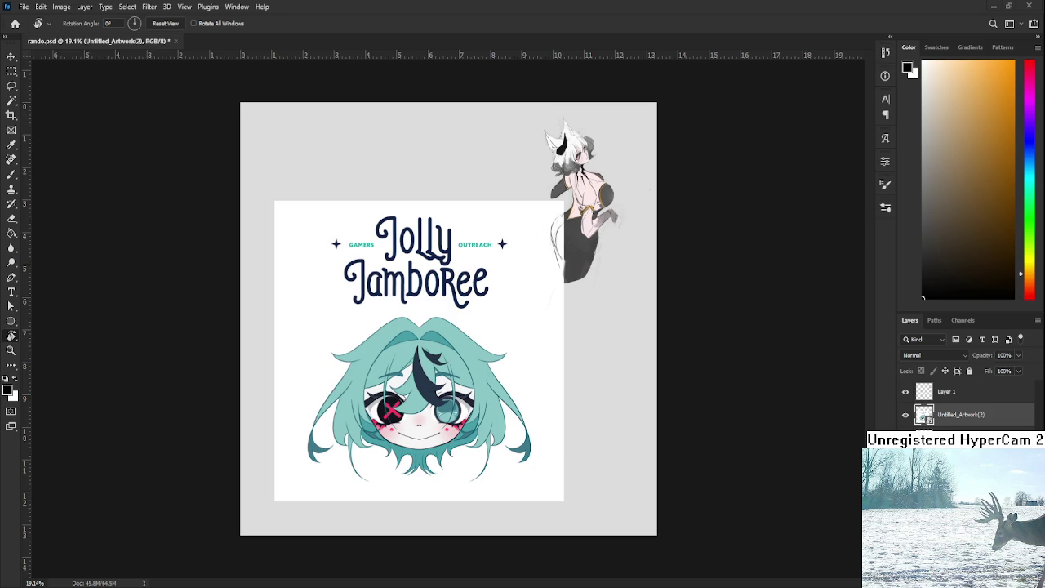
scroll(438, 415, "up", 2)
scroll(367, 425, "up", 2)
scroll(285, 436, "up", 1)
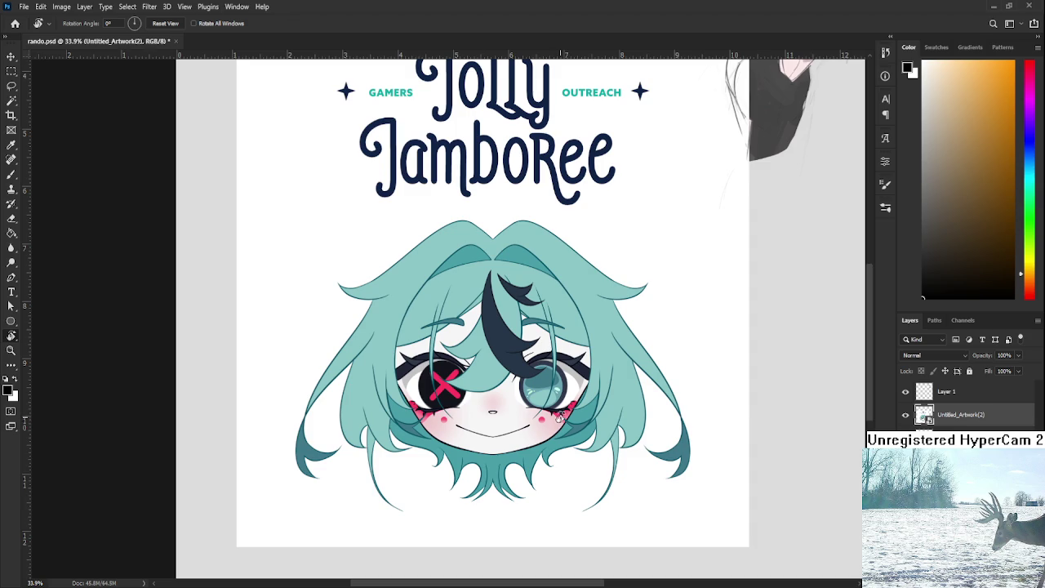
scroll(560, 419, "down", 2)
scroll(560, 402, "up", 2)
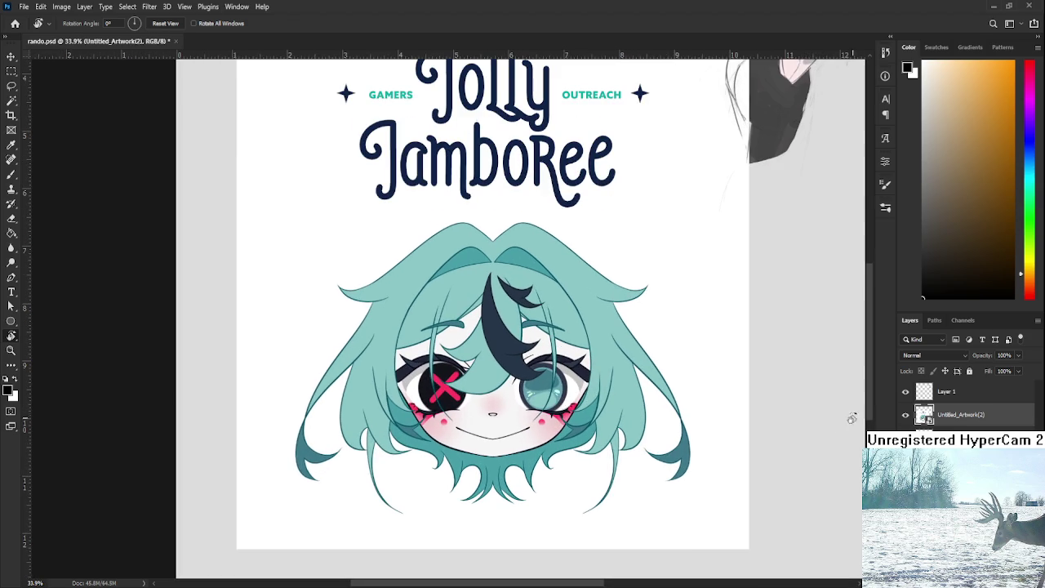
left_click_drag(560, 402, 571, 441)
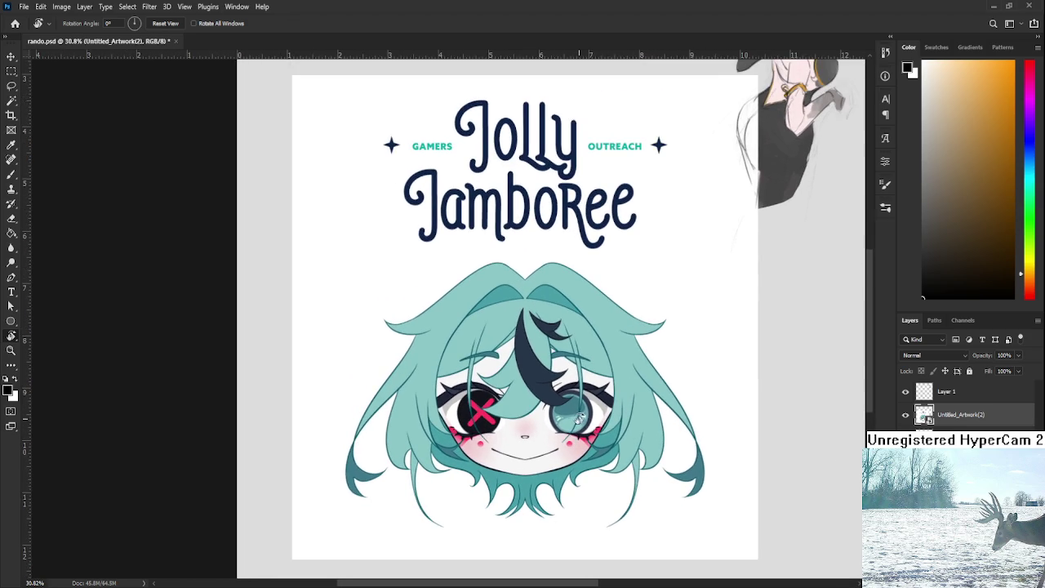
scroll(576, 420, "down", 1)
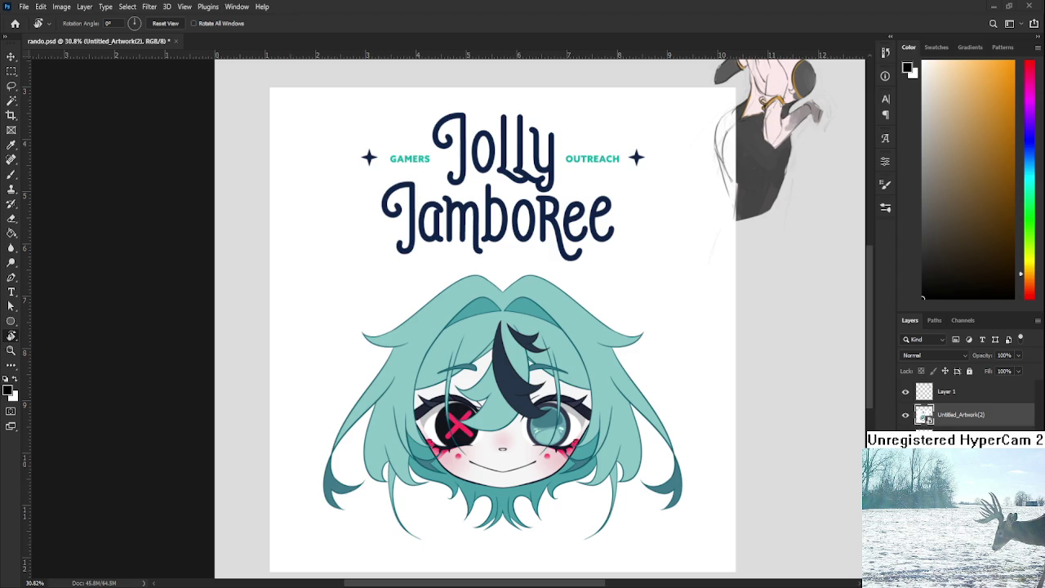
key("ctrl+z")
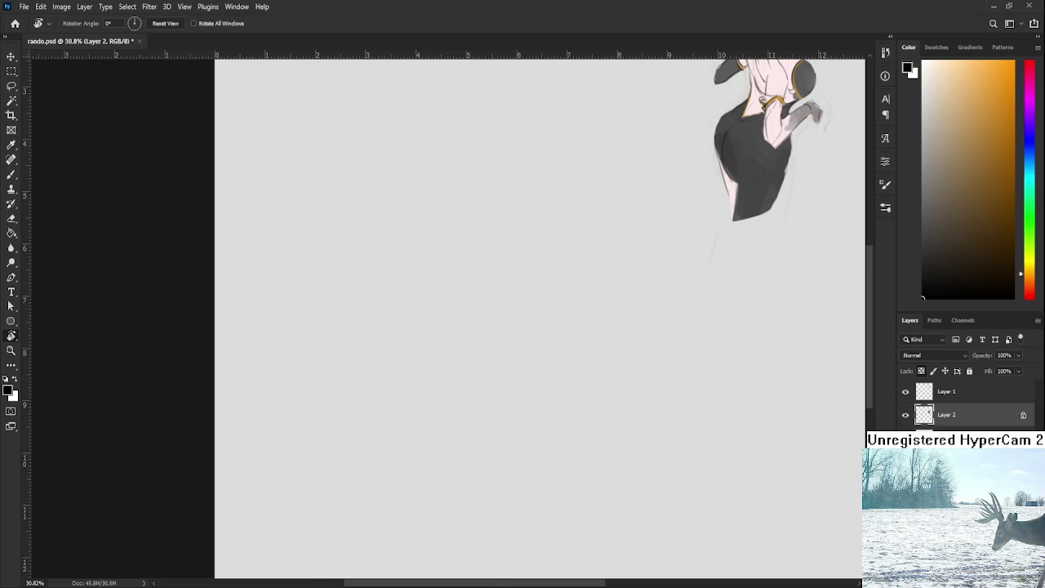
Zoom in on the whole fox-eared figure and sample a grey from the painting with the Brush
scroll(578, 354, "down", 2)
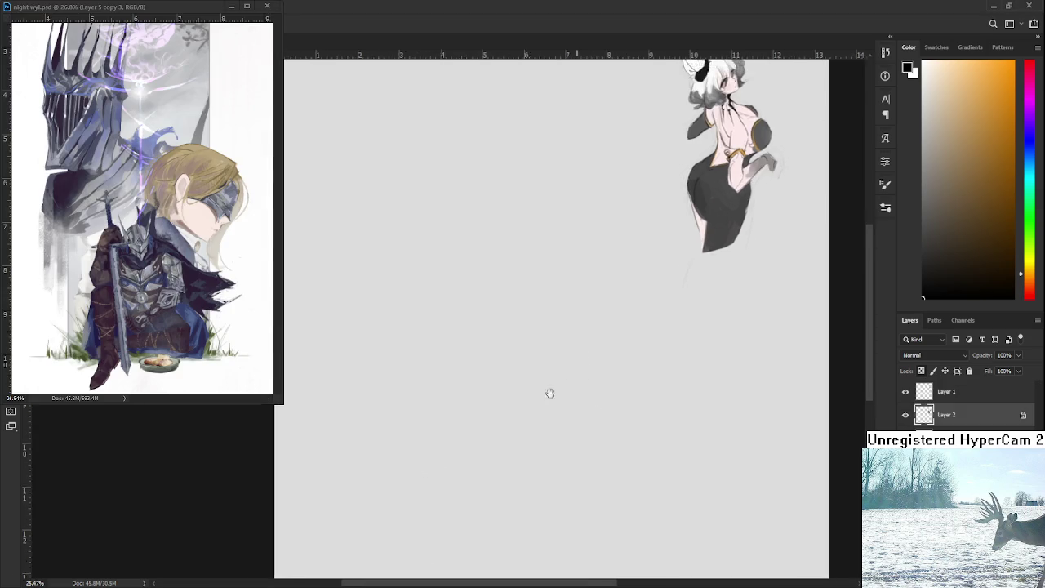
scroll(501, 454, "up", 2)
left_click_drag(557, 397, 358, 421)
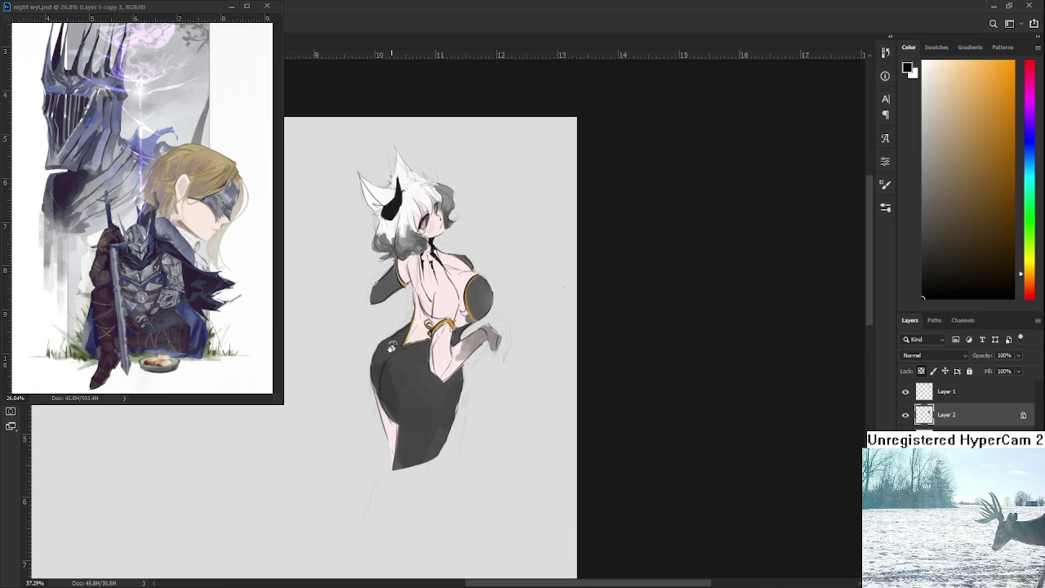
scroll(399, 328, "up", 1)
scroll(399, 328, "up", 1)
scroll(399, 330, "up", 1)
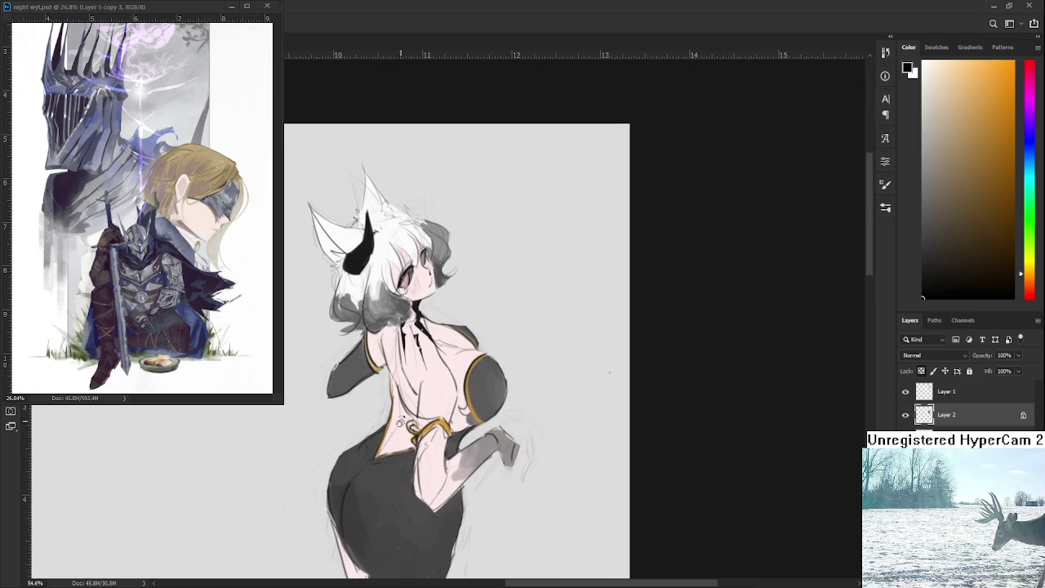
scroll(438, 369, "up", 1)
scroll(438, 369, "up", 1)
scroll(449, 408, "down", 2)
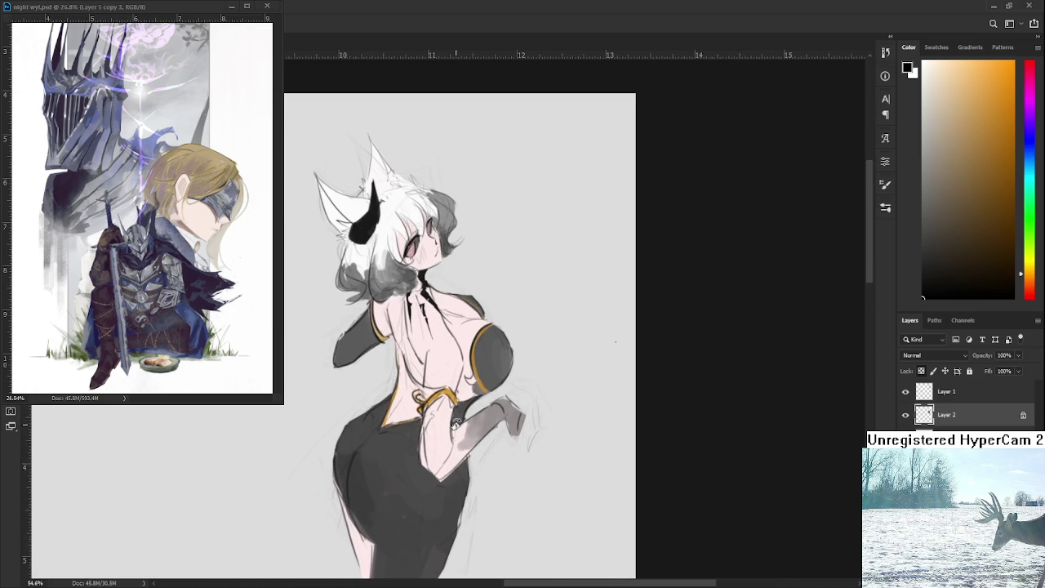
key("b")
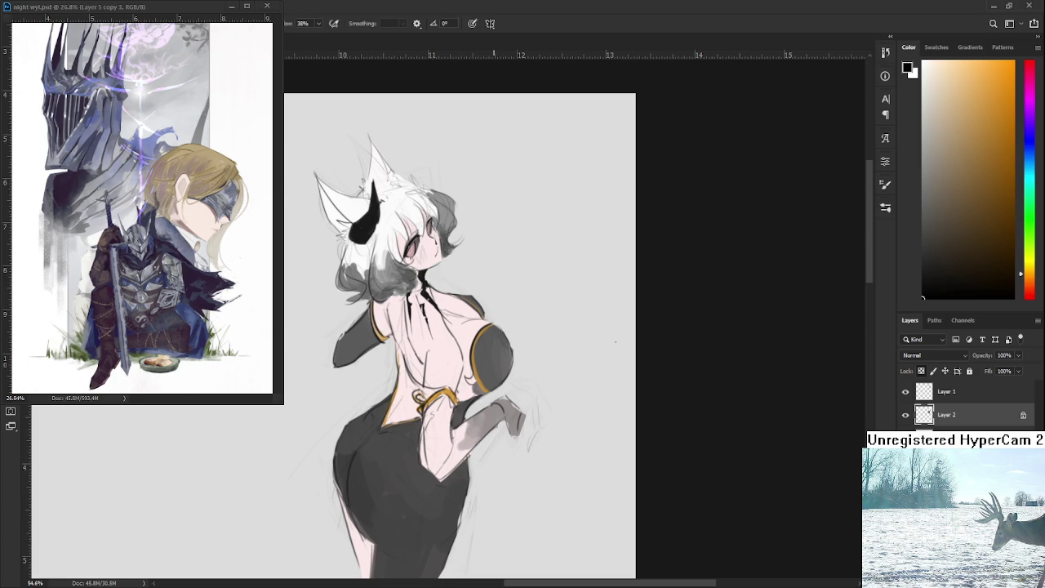
left_click(497, 351, "alt")
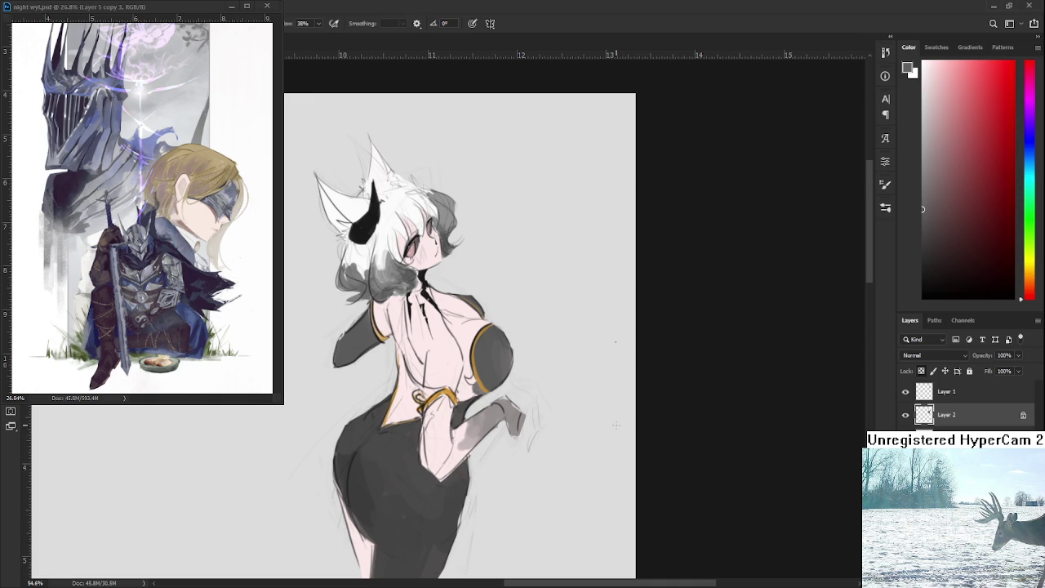
Shift the view of the figure slightly down and right
left_click_drag(533, 437, 558, 421)
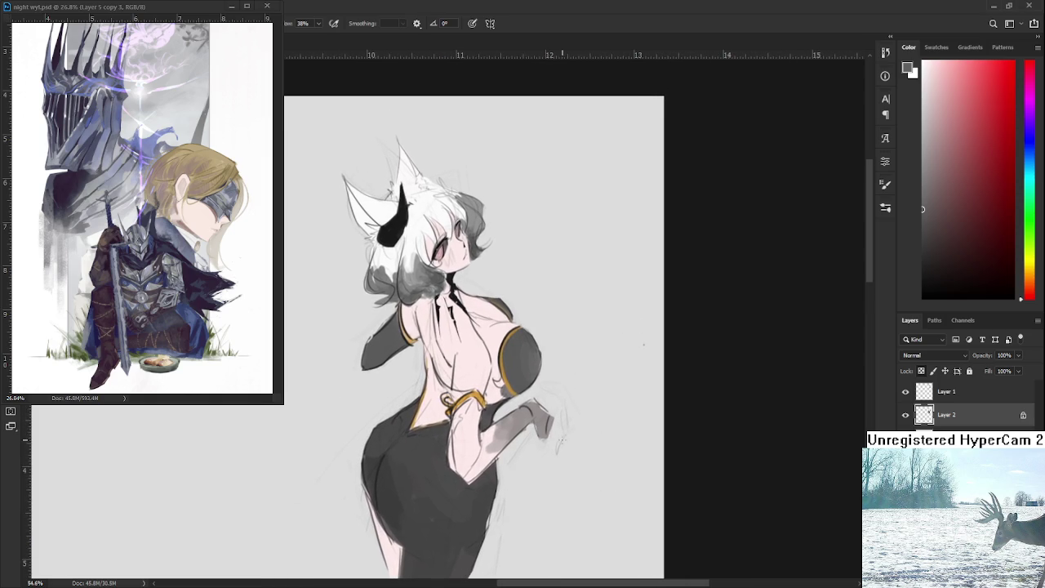
scroll(558, 421, "down", 1)
scroll(539, 400, "down", 1)
scroll(498, 351, "up", 2)
left_click_drag(498, 351, 506, 372)
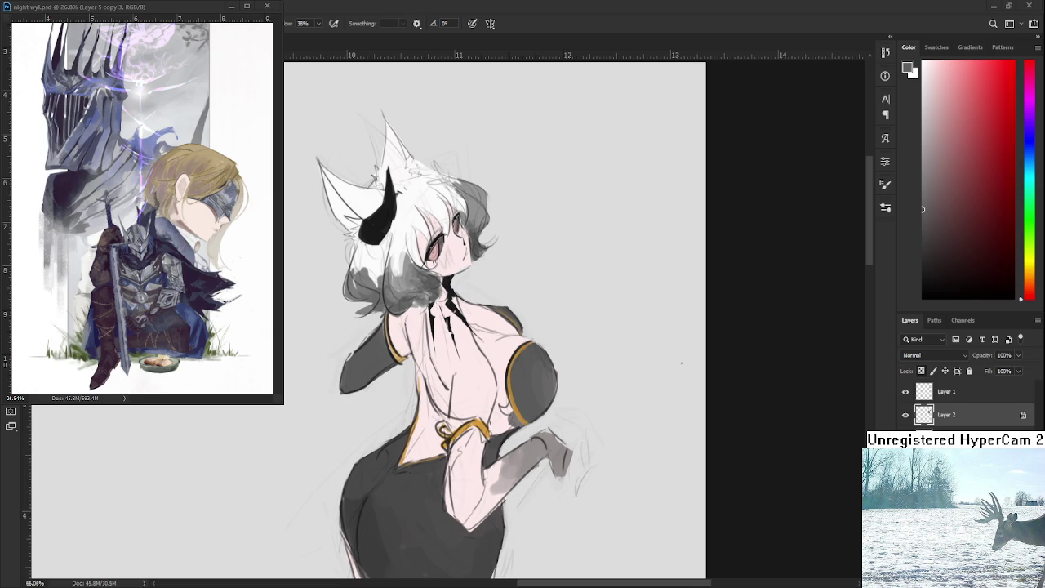
Sample the dress's dark grey and shade the figure's side with it
scroll(473, 327, "down", 3)
scroll(474, 326, "down", 2)
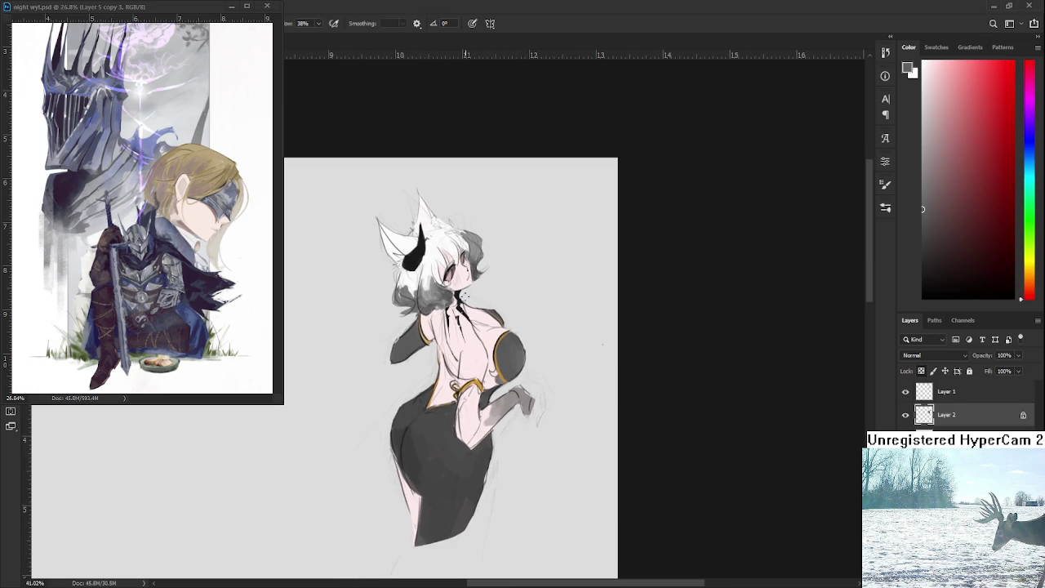
scroll(464, 263, "up", 2)
scroll(489, 286, "down", 1)
scroll(530, 318, "down", 1)
scroll(572, 346, "up", 1)
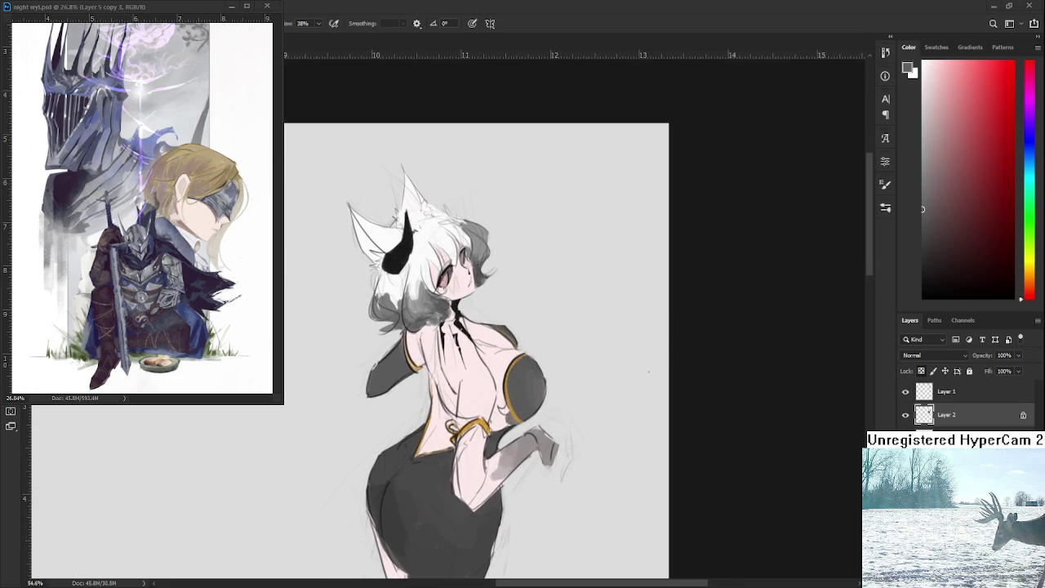
scroll(522, 416, "down", 1)
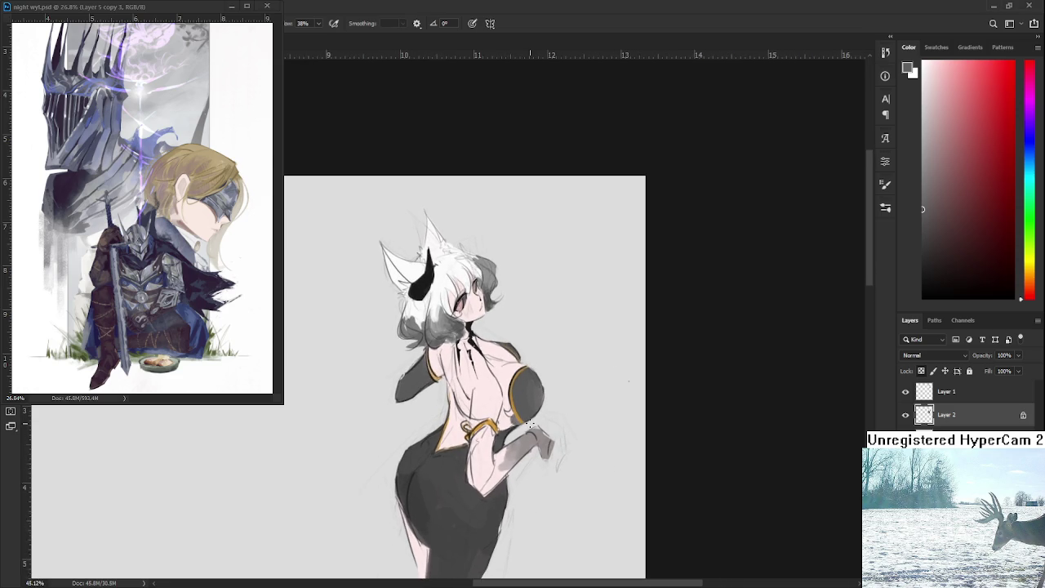
scroll(522, 416, "up", 1)
scroll(522, 416, "up", 1)
left_click(528, 400, "alt")
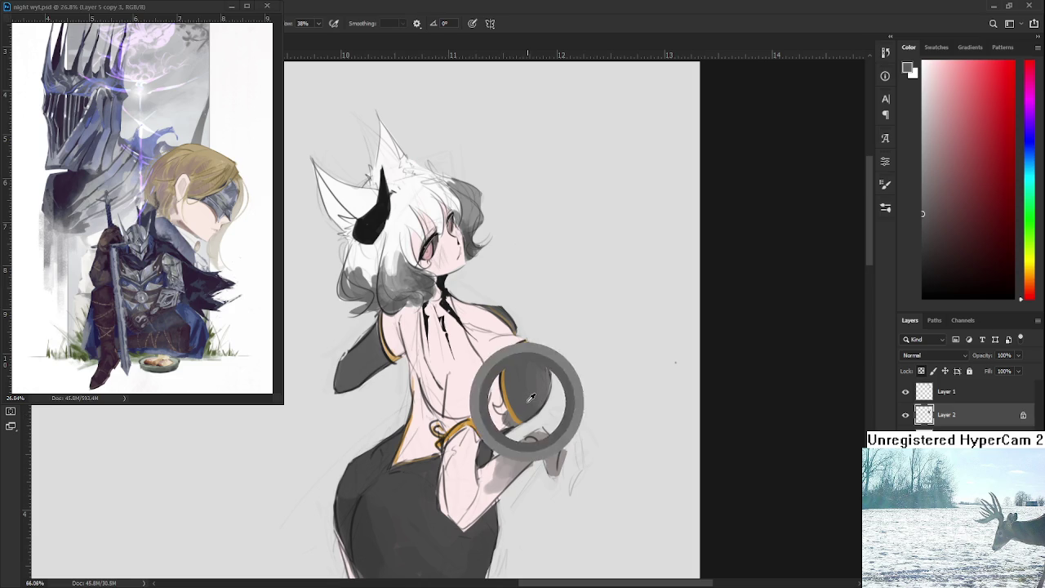
left_click_drag(493, 408, 505, 409)
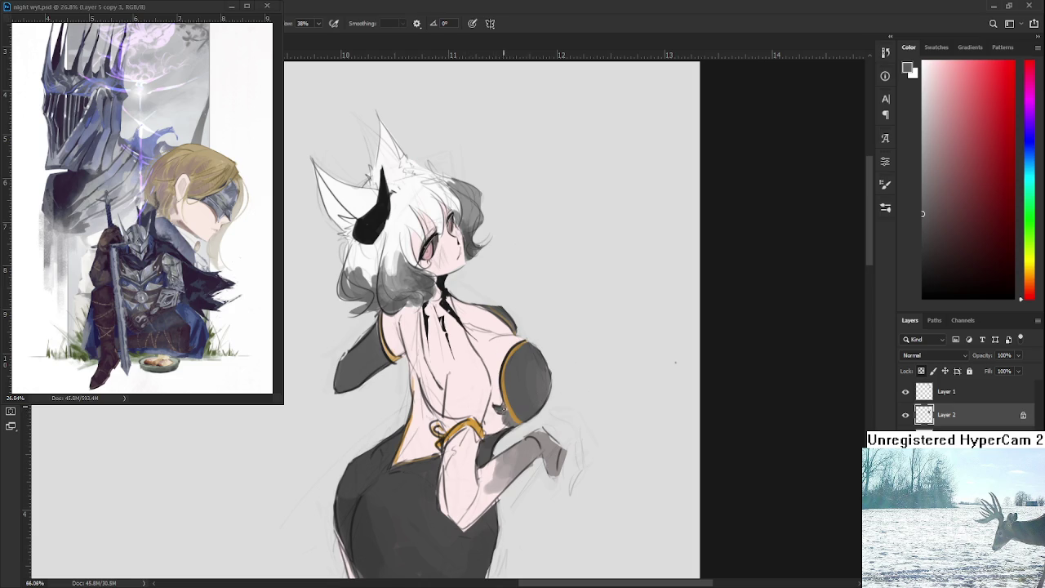
Resample the skin and dark grey, then choose a deep red from the Color panel
left_click(498, 398, "alt")
left_click(526, 379, "alt")
scroll(675, 361, "down", 2)
scroll(653, 326, "down", 2)
scroll(644, 302, "up", 3)
scroll(635, 278, "up", 2)
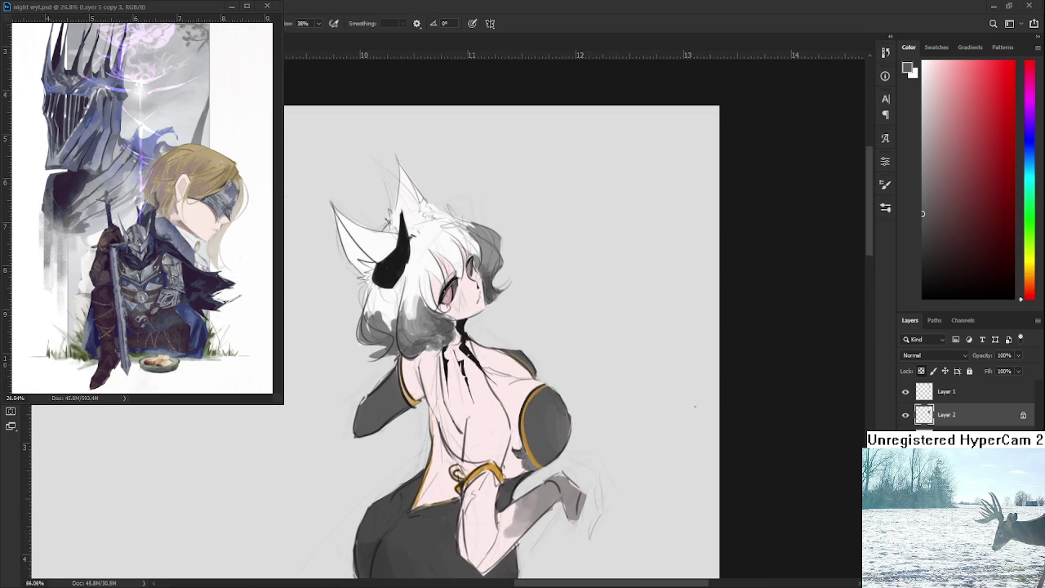
scroll(541, 363, "down", 1)
scroll(542, 363, "up", 1)
scroll(542, 364, "up", 1)
left_click(996, 99)
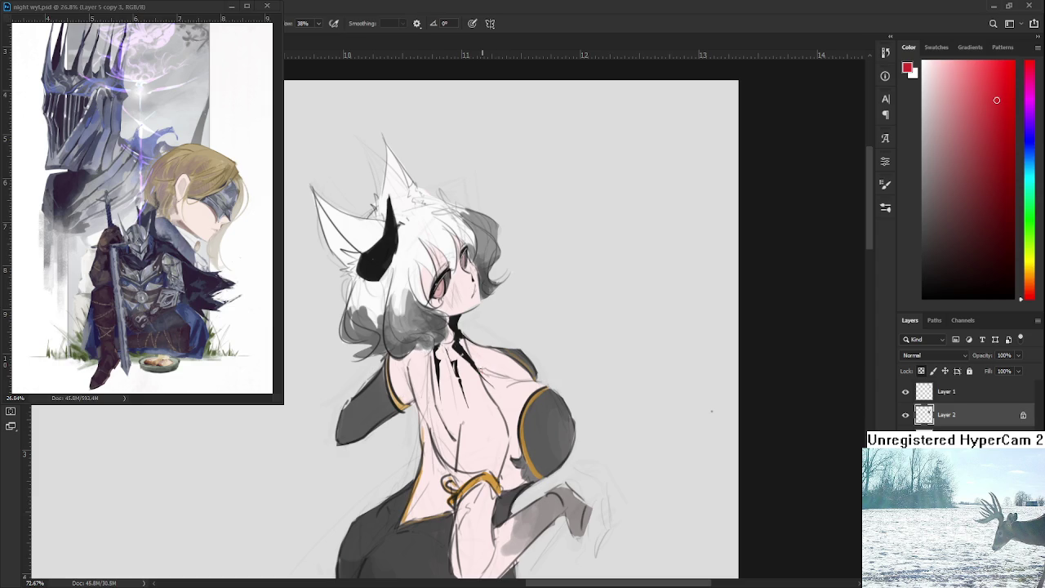
Paint a small red mark on the back and extend it downward, sampling skin and red tones
mouse_move(480, 369)
left_mouse_down()
mouse_move(506, 379)
mouse_move(414, 378)
left_mouse_up()
left_click(414, 378, "alt")
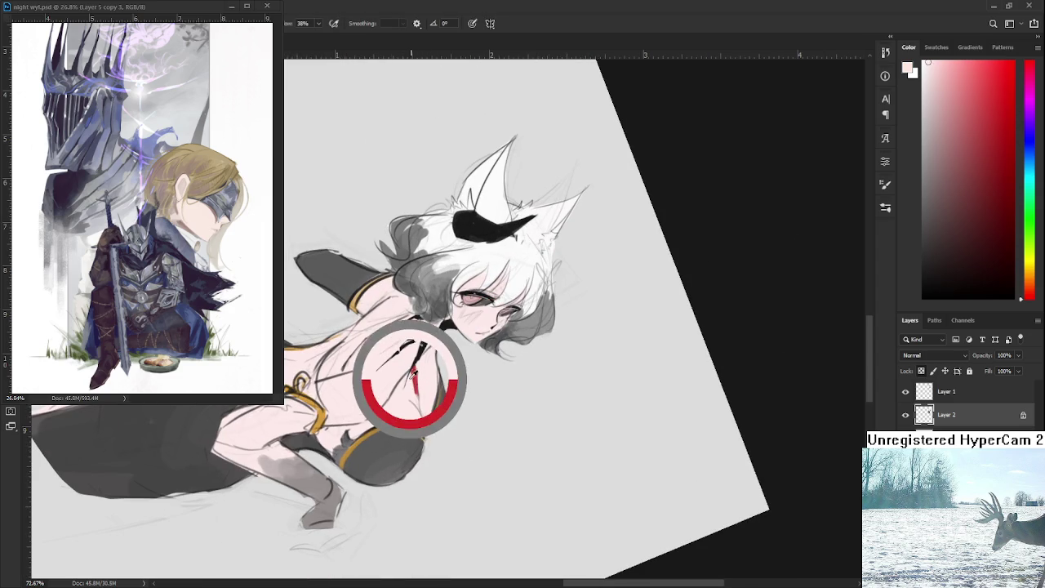
left_click(413, 369, "alt")
left_click(416, 372, "alt")
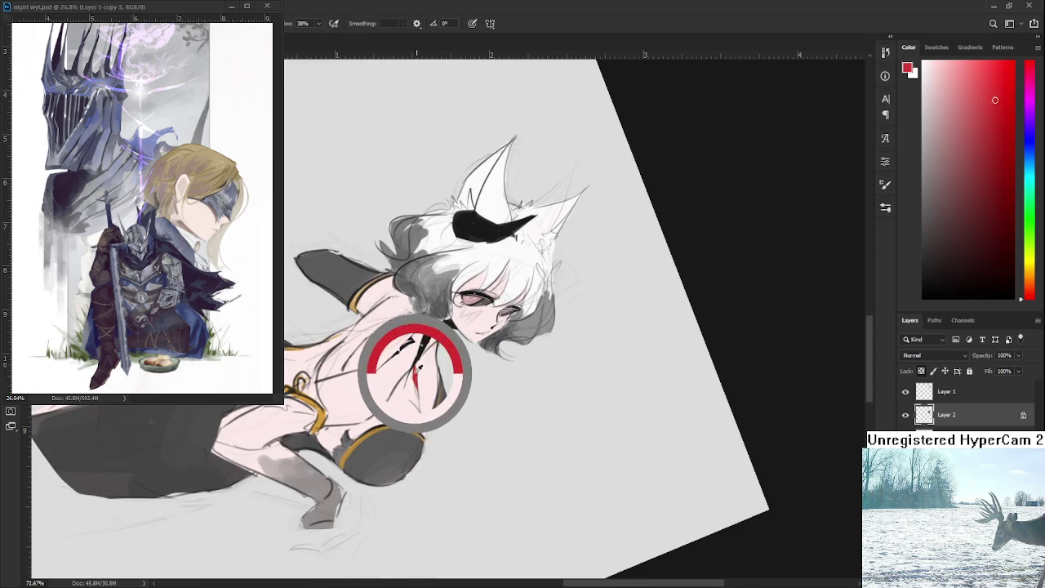
left_click_drag(413, 379, 416, 401)
left_click(419, 401, "alt")
left_click(423, 392, "alt")
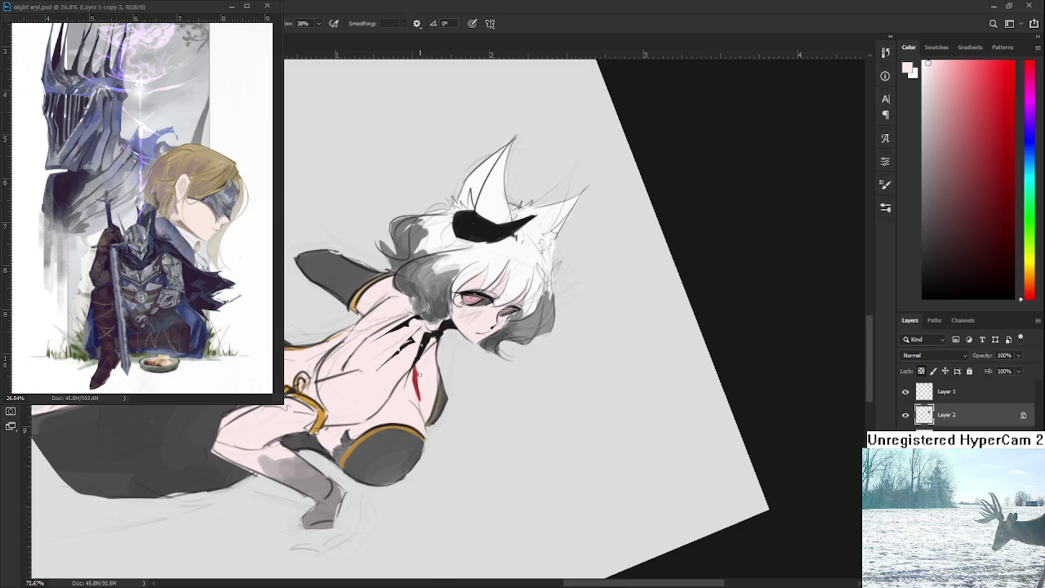
left_click(416, 381, "alt")
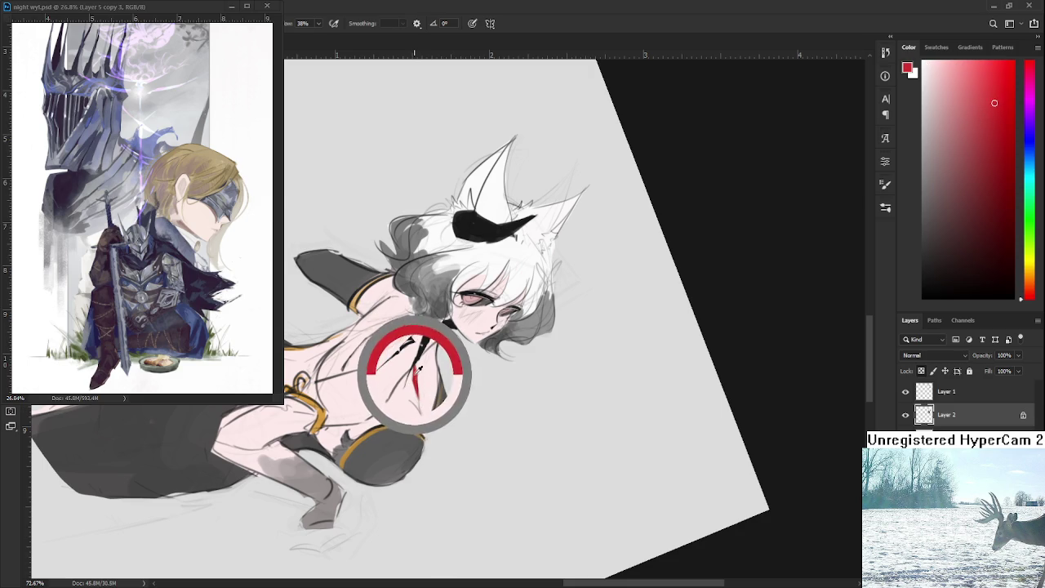
left_click(415, 379, "alt")
left_click(415, 379, "alt")
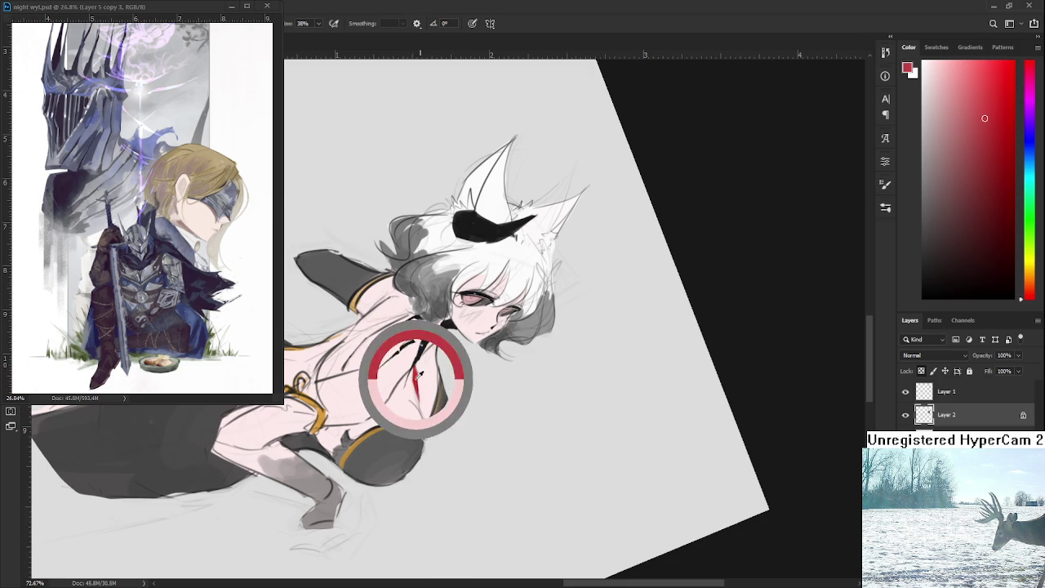
Tilt the canvas, lengthen the red mark on the back, then turn the view nearly upright
key("r")
mouse_move(419, 392)
left_mouse_down()
mouse_move(517, 359)
mouse_move(482, 388)
mouse_move(494, 387)
mouse_move(473, 383)
left_mouse_up()
left_click(479, 394, "alt")
left_click(495, 390, "alt")
key("r")
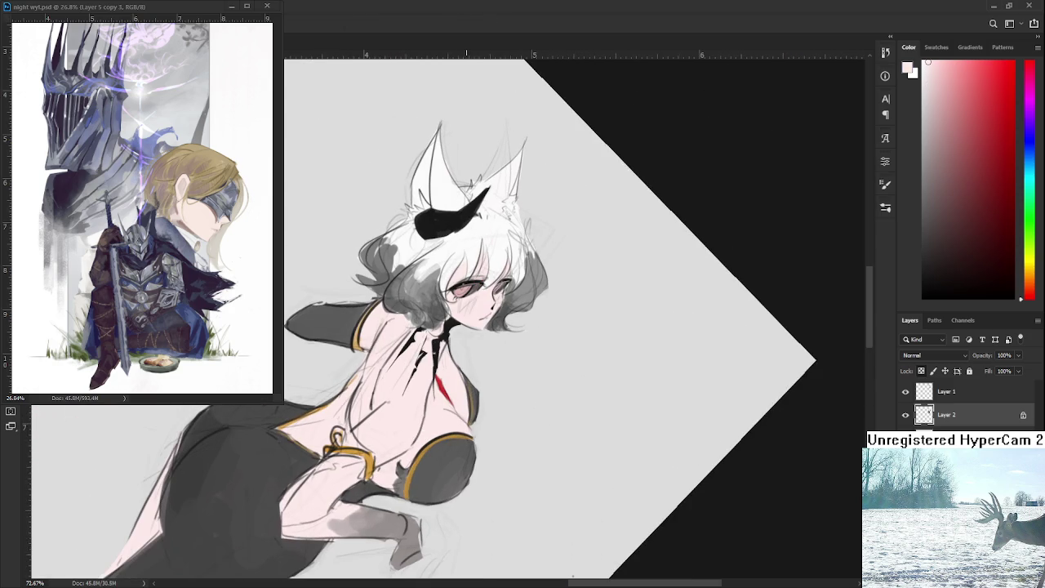
scroll(463, 360, "down", 2)
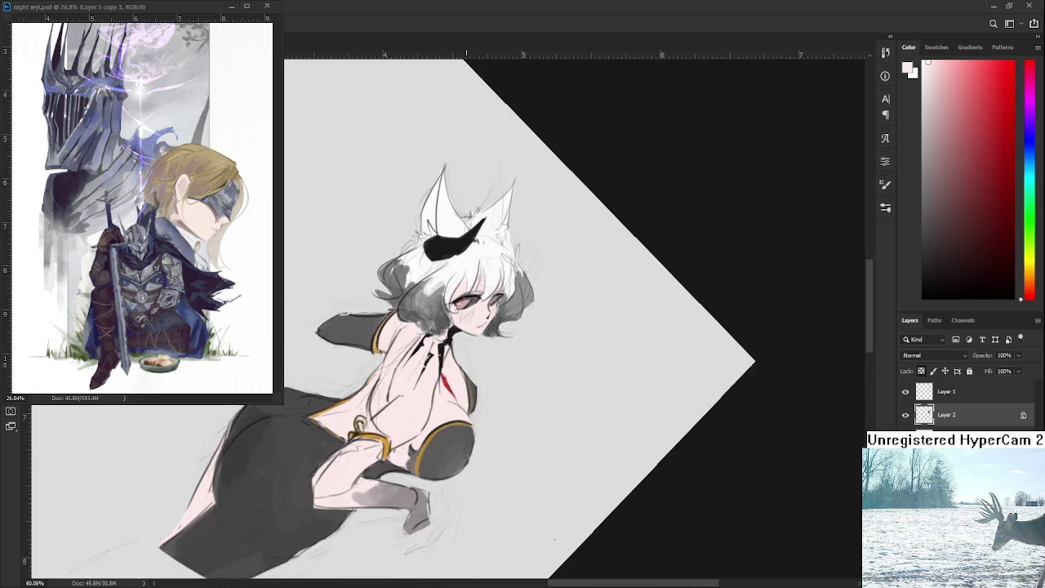
scroll(463, 361, "down", 2)
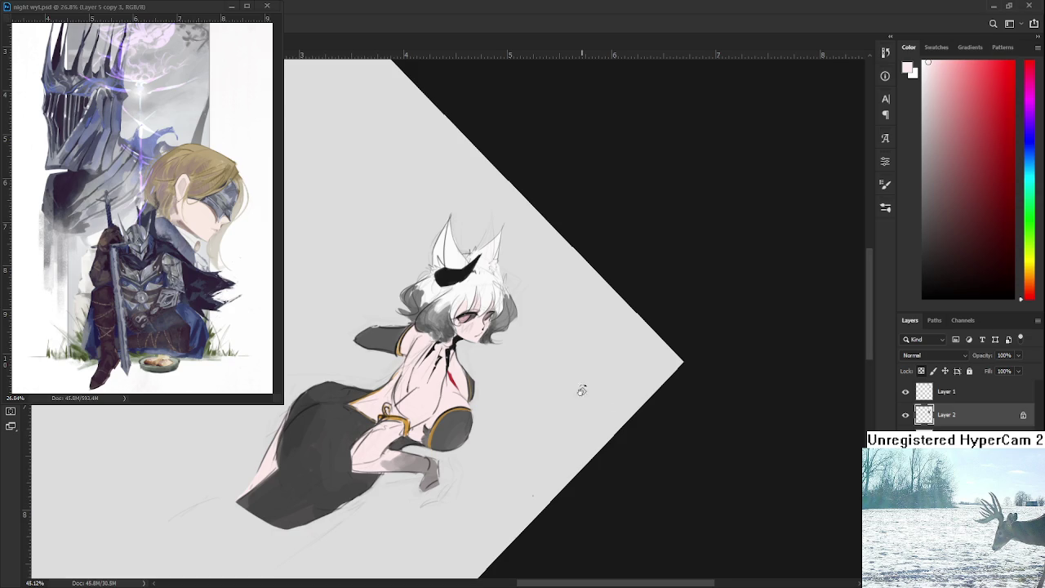
scroll(590, 395, "down", 2)
scroll(515, 416, "up", 1)
left_click_drag(414, 497, 523, 420)
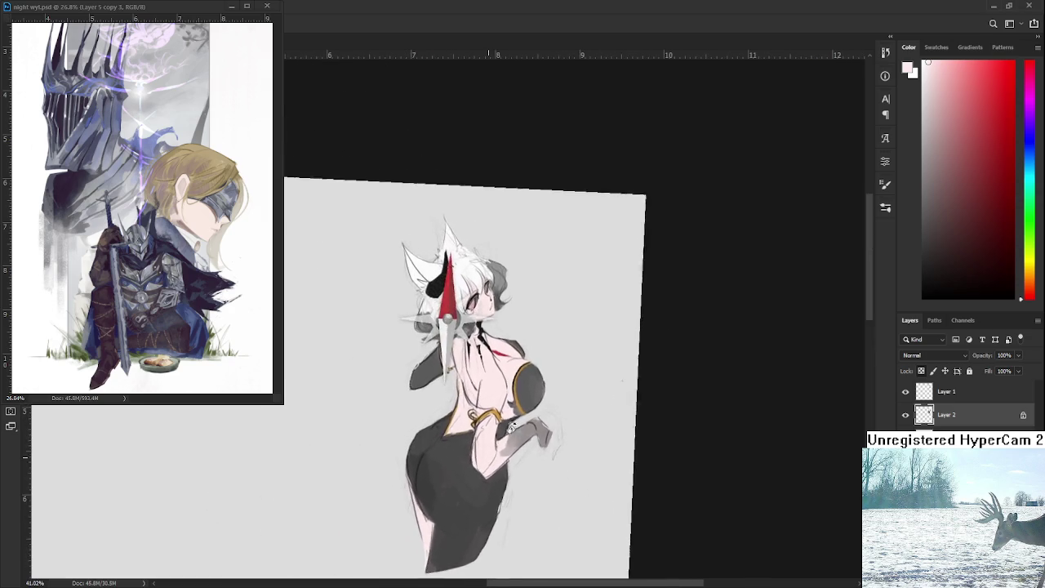
scroll(523, 420, "up", 2)
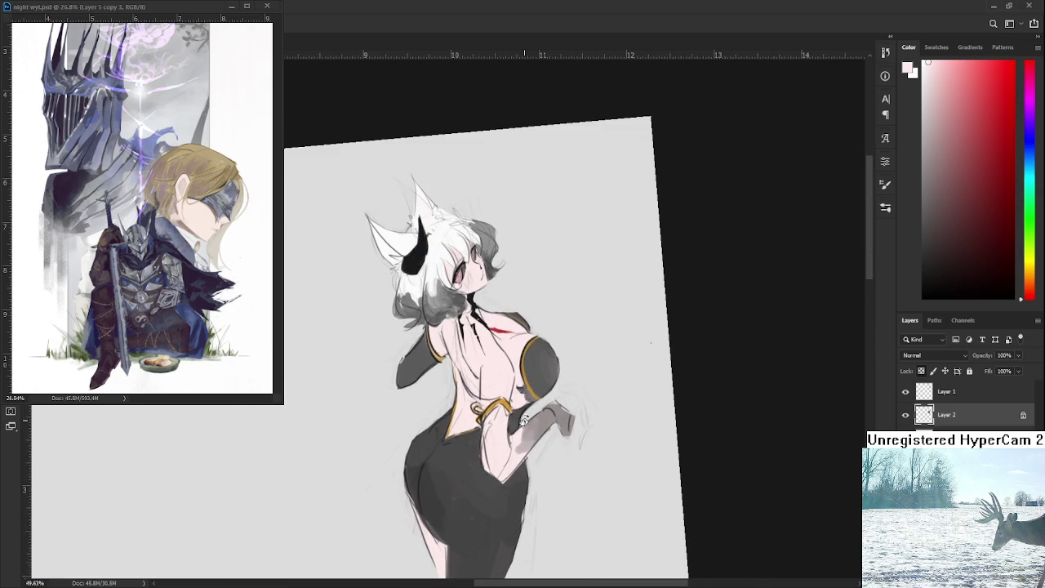
Turn the view upright and paint a near-black edge where the raised arm meets the dress
scroll(523, 420, "down", 4)
mouse_move(729, 413)
left_mouse_down()
mouse_move(693, 433)
mouse_move(689, 457)
left_mouse_up()
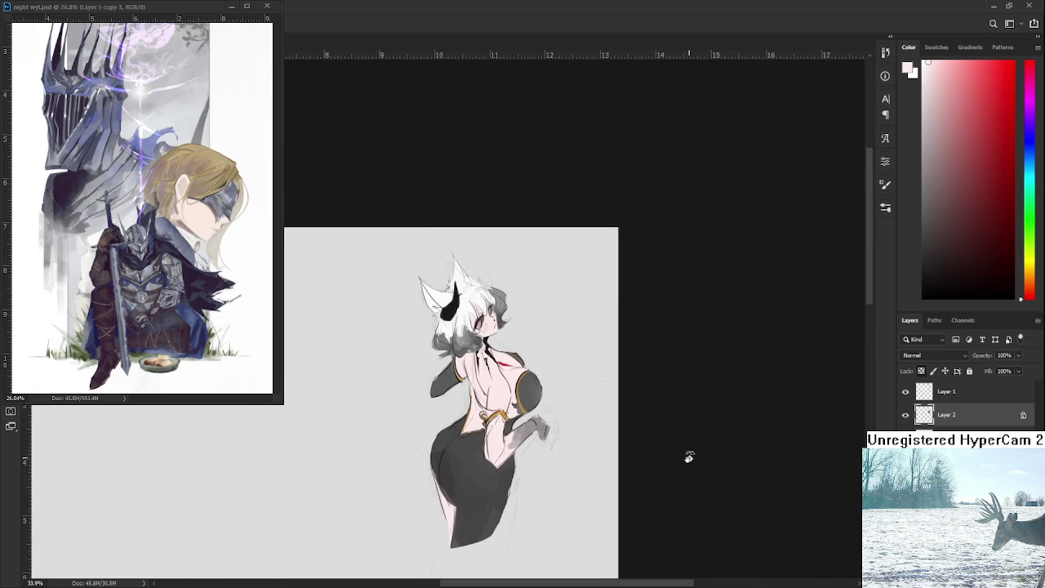
scroll(504, 433, "up", 1)
scroll(503, 433, "up", 1)
scroll(504, 433, "down", 1)
scroll(504, 434, "down", 1)
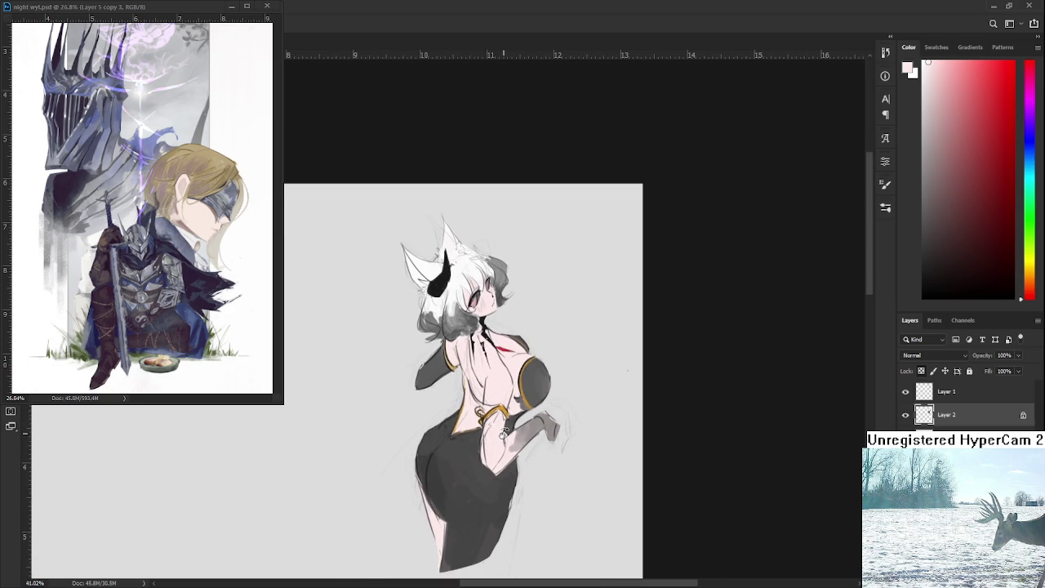
scroll(509, 402, "up", 5)
scroll(509, 402, "down", 1)
scroll(457, 368, "down", 2)
left_click(440, 380, "alt")
left_click(440, 380, "alt")
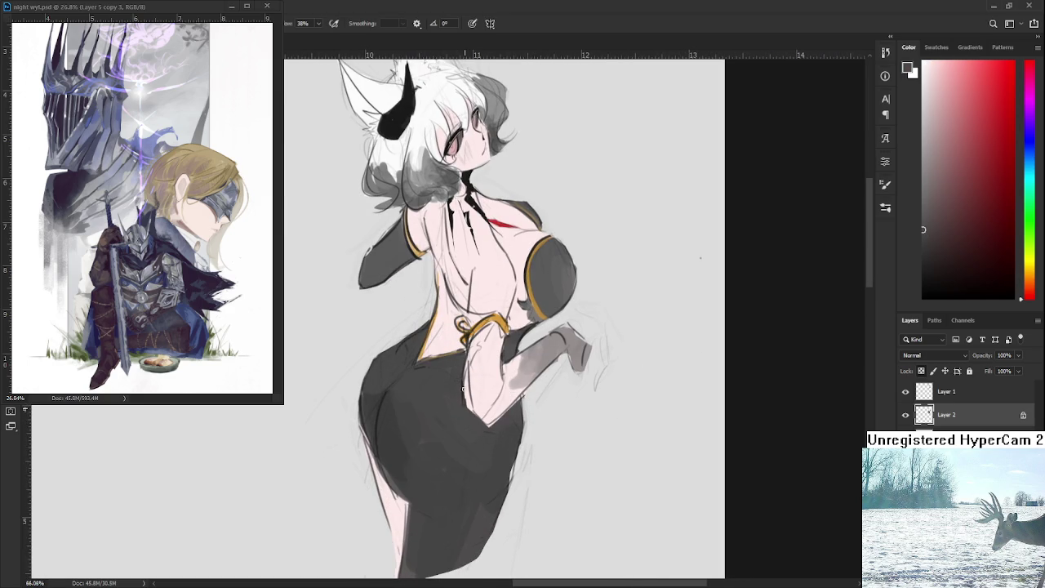
left_click(464, 406, "alt")
left_click_drag(465, 392, 470, 409)
Sample light, mid-grey and near-white tones along the raised arm to refine its shading
left_click(470, 363, "alt")
left_click_drag(471, 371, 455, 417)
left_click(494, 419, "alt")
left_click(505, 423, "alt")
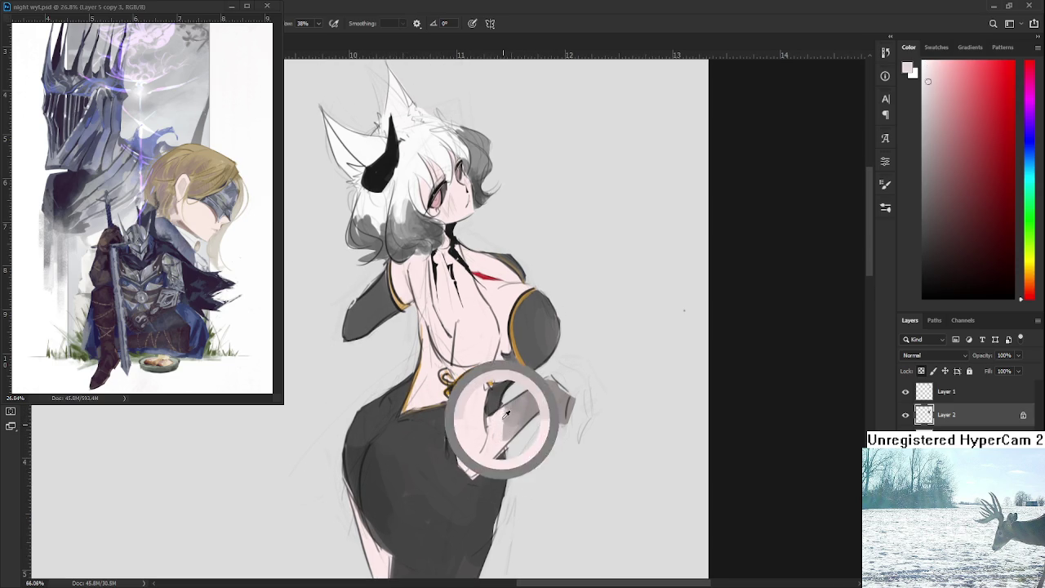
left_click(506, 432, "alt")
left_click(512, 420, "alt")
left_click(500, 426, "alt")
left_click(516, 415, "alt")
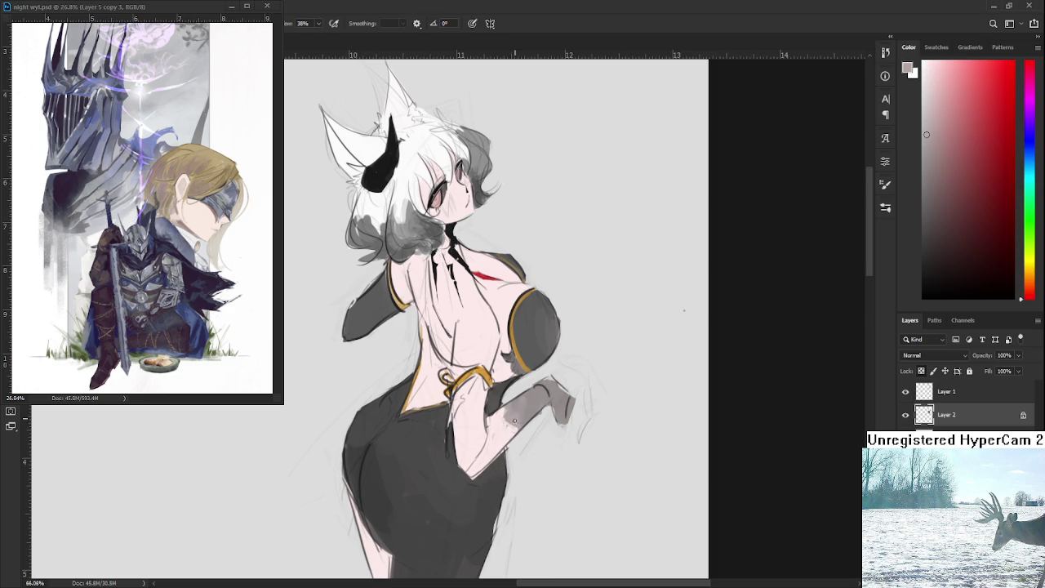
left_click(522, 426, "alt")
left_click(515, 427, "alt")
scroll(629, 425, "down", 2)
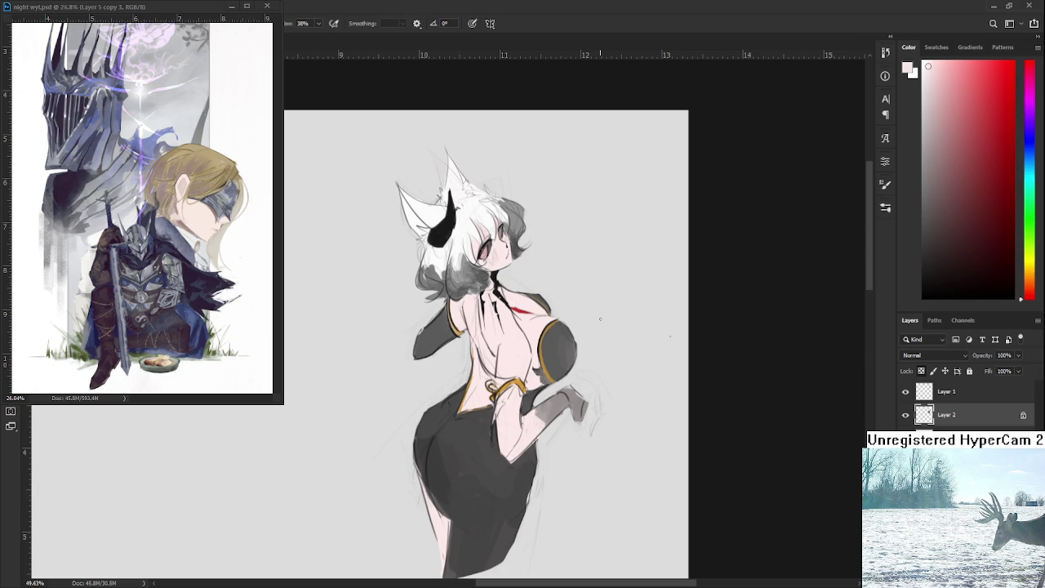
key("e")
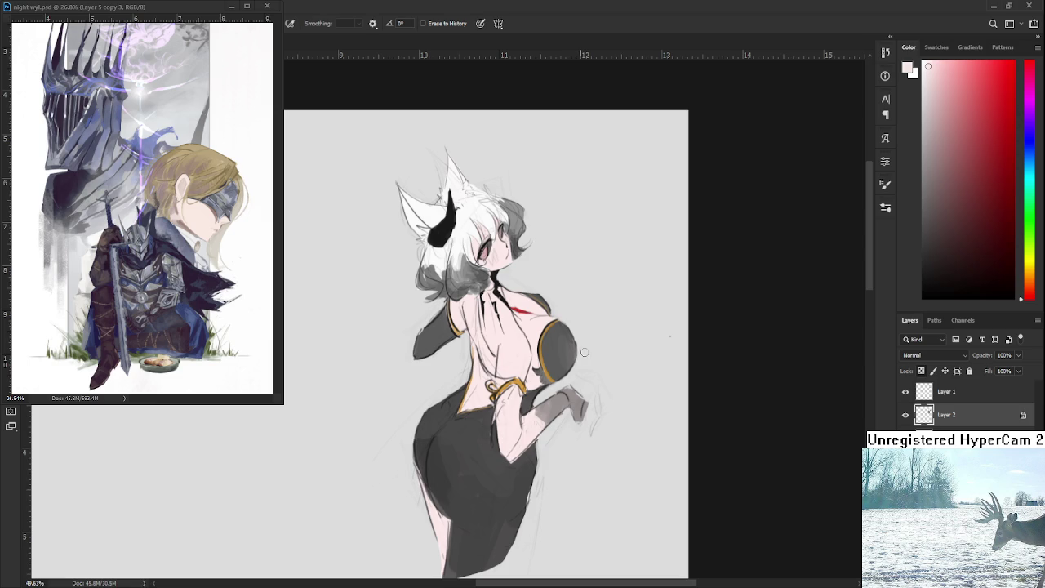
Tilt the canvas clockwise while erasing, then rotate it back to upright
key("r")
left_click_drag(589, 335, 584, 376)
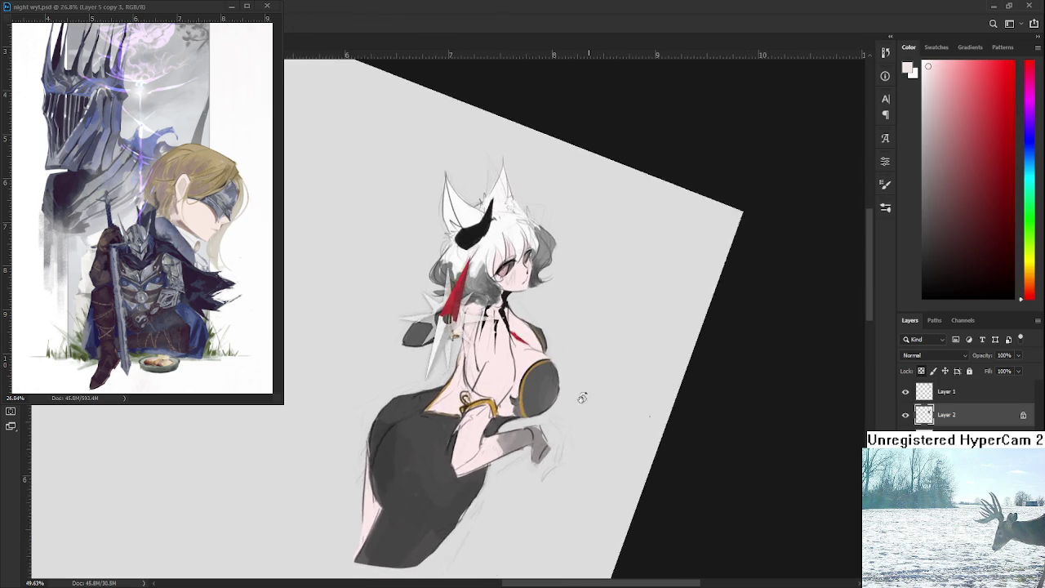
key("e")
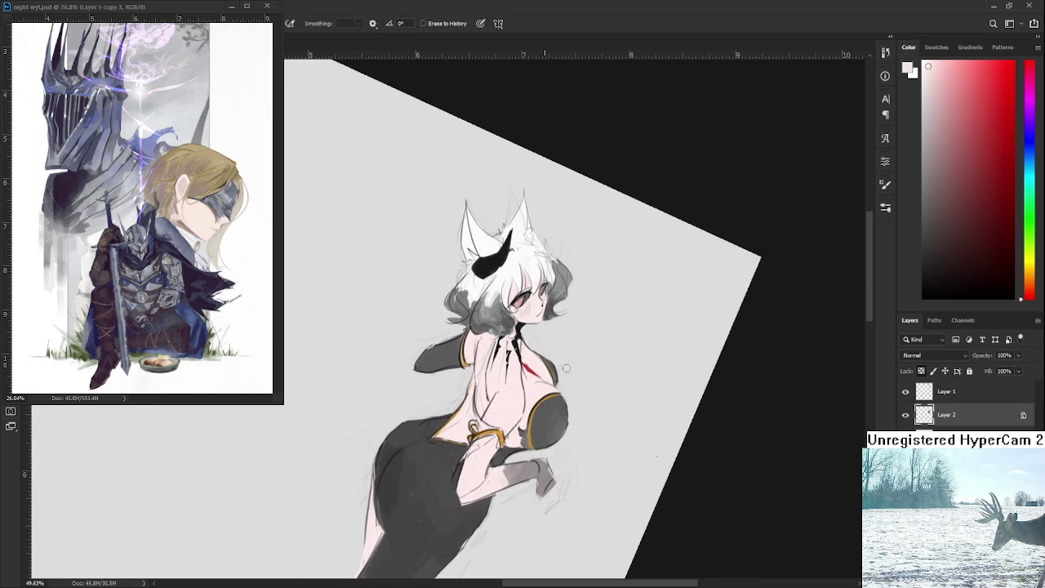
key("r")
left_click_drag(568, 369, 623, 353)
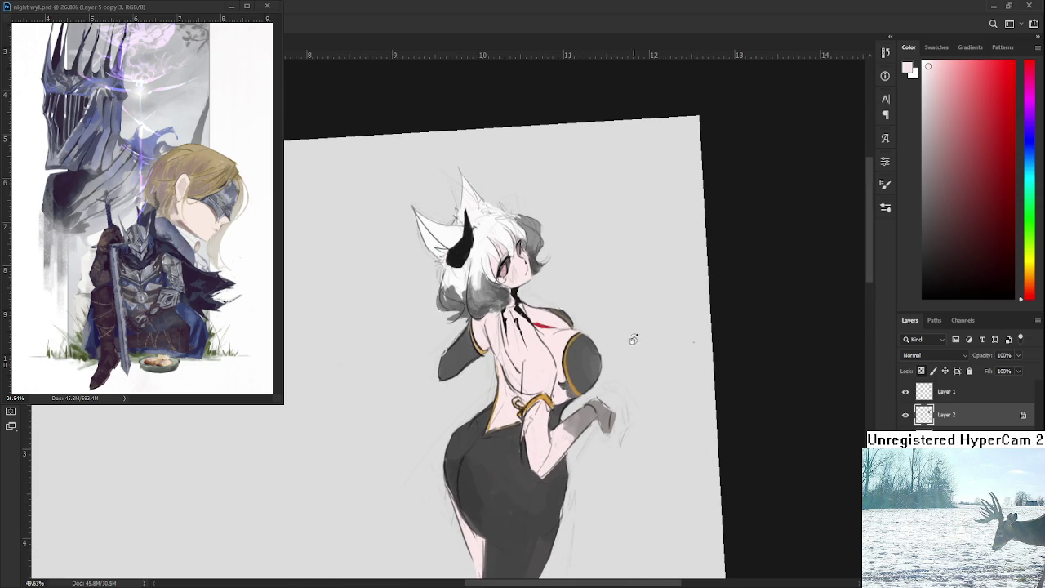
mouse_move(651, 351)
left_mouse_down()
mouse_move(650, 371)
mouse_move(663, 354)
left_mouse_up()
Toggle Layer 2's colour paint on and off to compare the figure with and without it
scroll(592, 379, "up", 5)
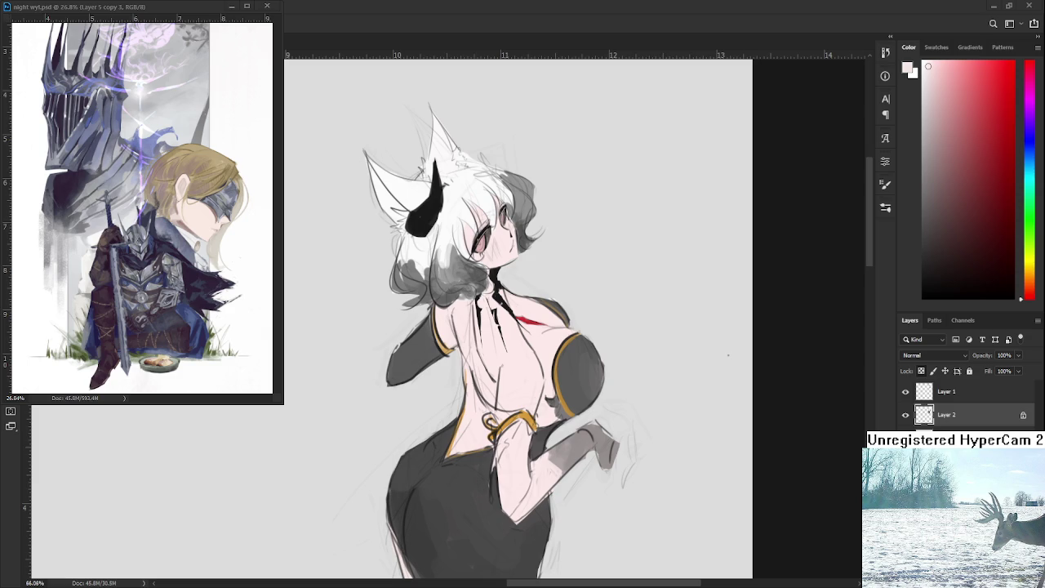
scroll(607, 406, "down", 1)
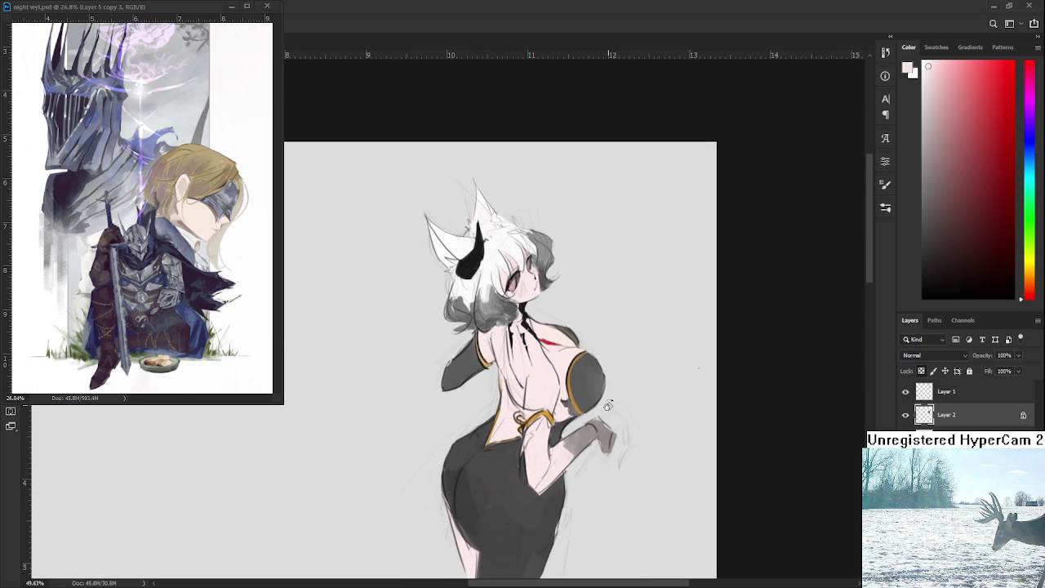
scroll(607, 406, "up", 1)
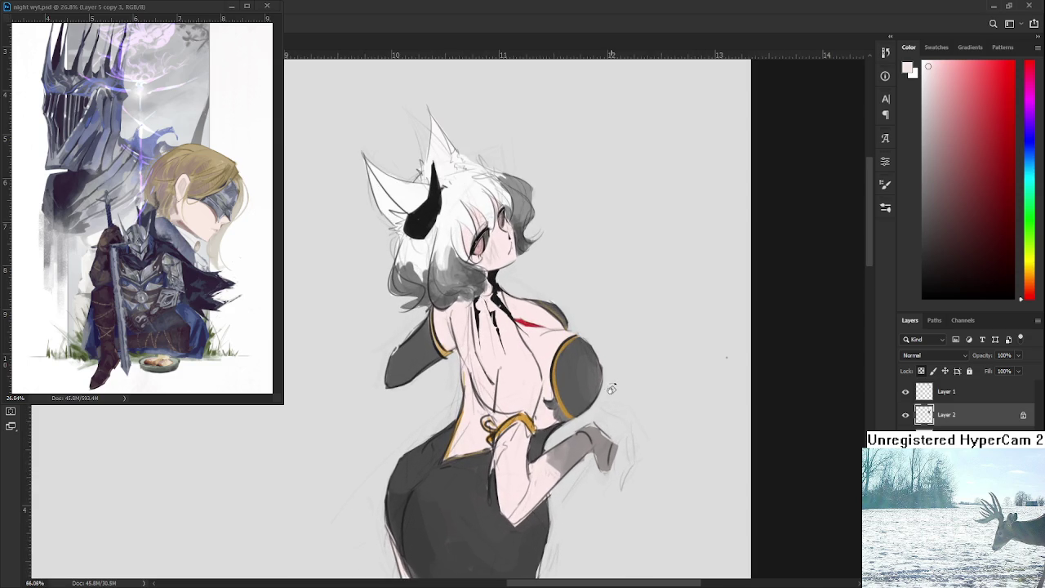
scroll(598, 371, "down", 1)
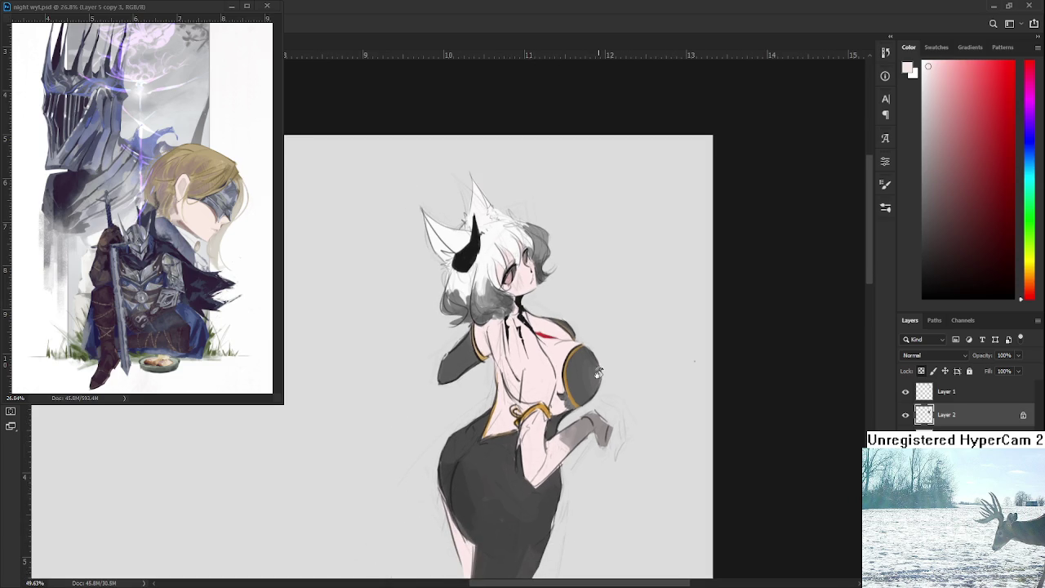
scroll(593, 377, "down", 1)
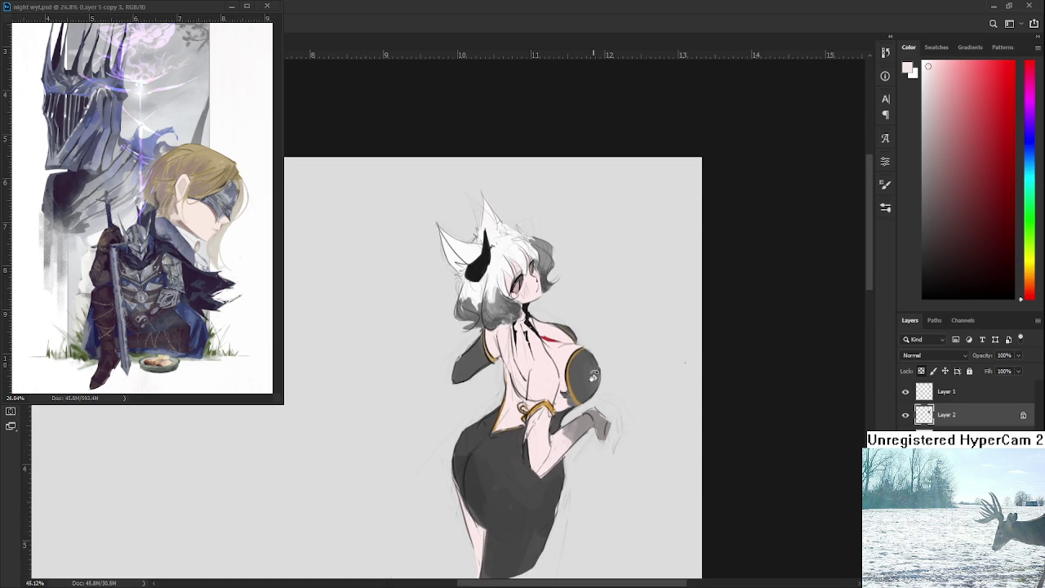
scroll(593, 376, "up", 3)
scroll(593, 376, "down", 4)
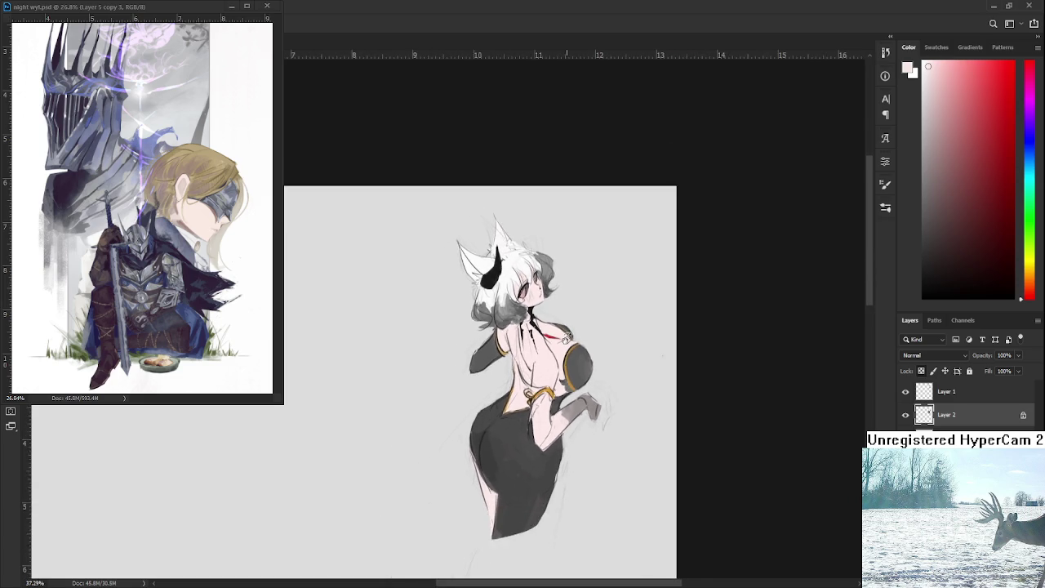
scroll(566, 339, "up", 3)
left_click(908, 419)
left_click(908, 419)
left_click(907, 419)
left_click(908, 420)
left_click(908, 420)
left_click(908, 420)
left_click(907, 419)
left_click(908, 420)
left_click(907, 419)
left_click(908, 419)
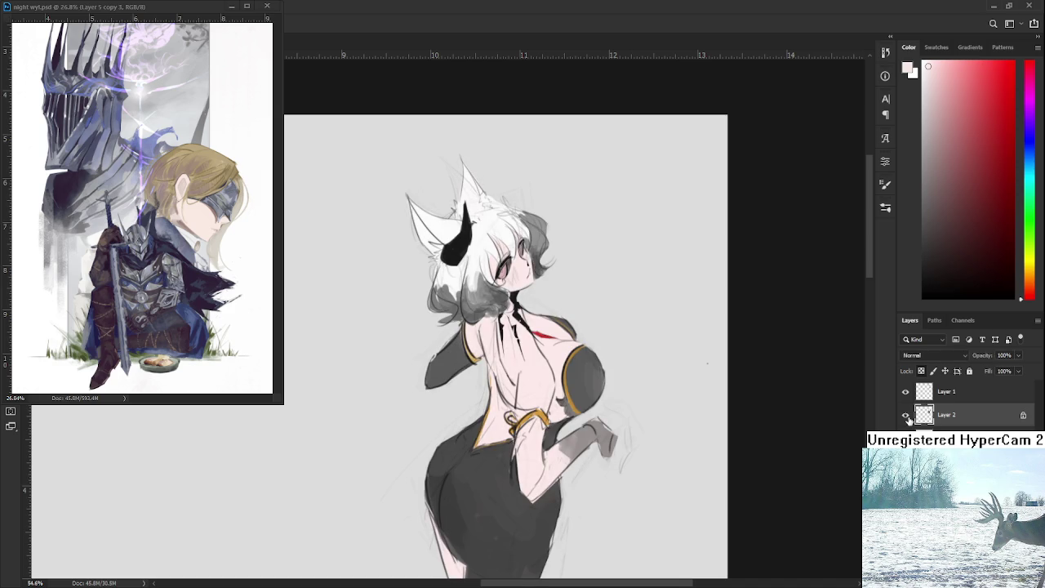
Duplicate the two drawing layers, creating 'Layer 1 copy'
scroll(538, 367, "up", 1)
scroll(522, 359, "up", 1)
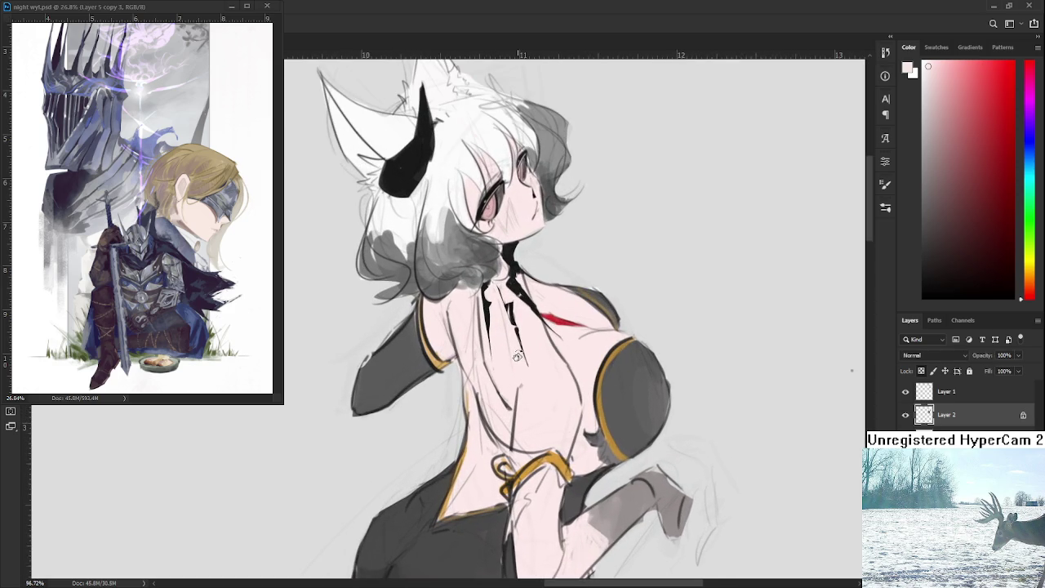
scroll(513, 352, "down", 2)
scroll(518, 356, "down", 1)
left_click_drag(517, 357, 511, 329)
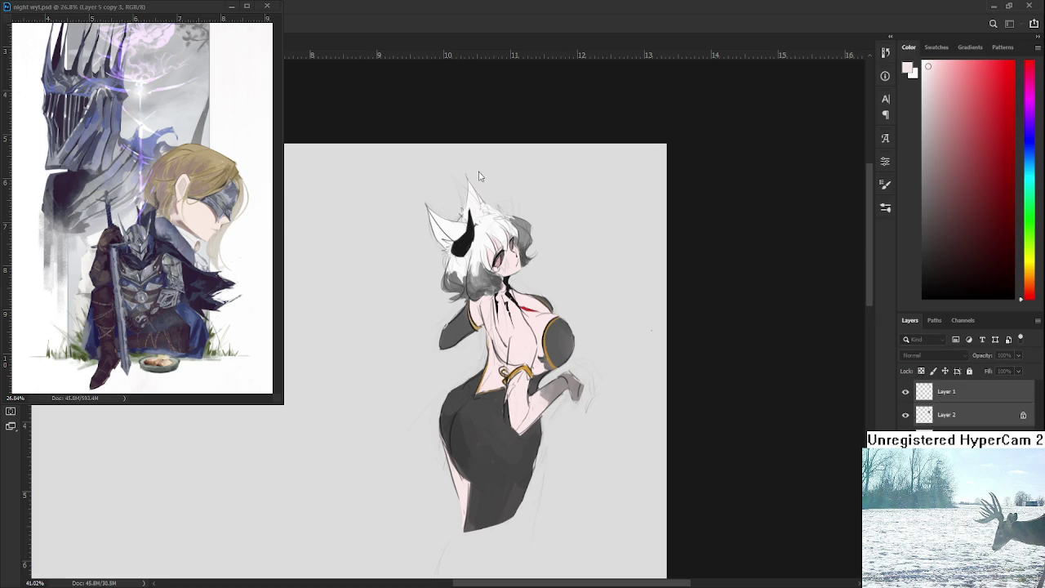
key("ctrl+j")
Merge the two copied drawing layers and name the merged top layer 'Layer 1'
key("ctrl+e")
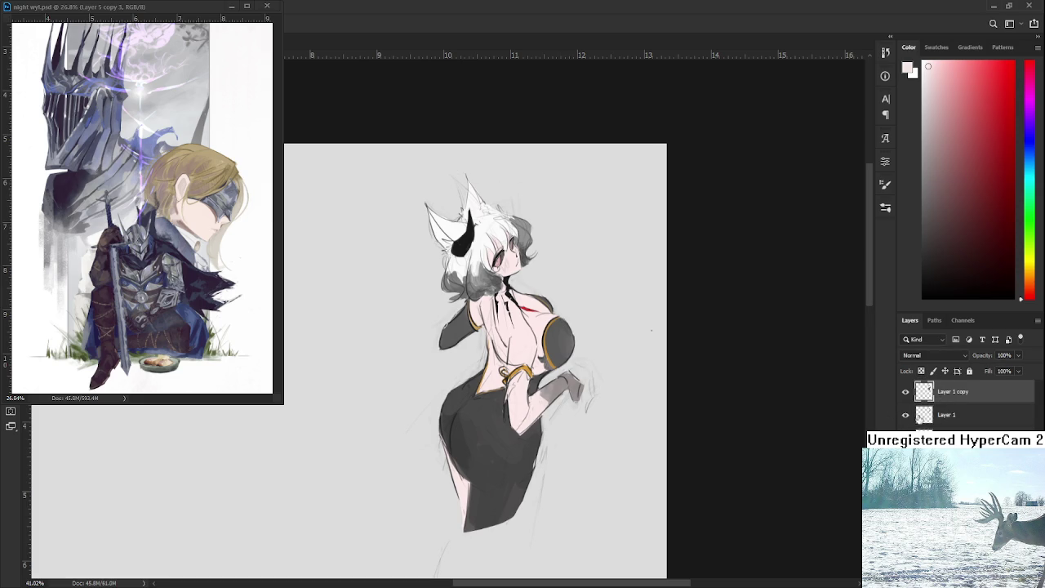
double_click(963, 393)
double_click(963, 391)
key("BackSpace")
key("BackSpace")
left_click(964, 417)
left_click(961, 395)
Zoom around the figure and resume painting with white on the merged layer
scroll(478, 375, "up", 1)
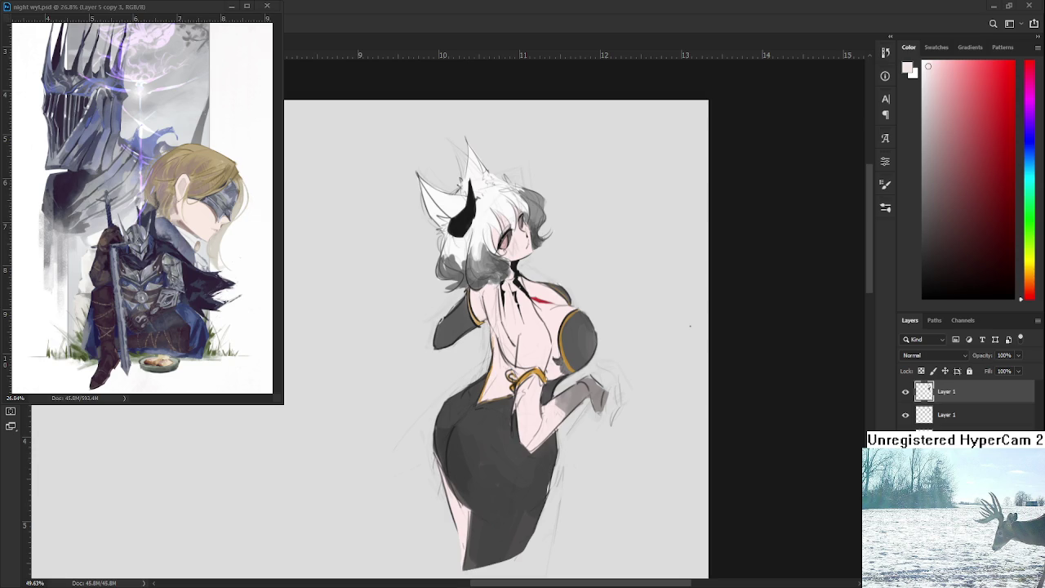
scroll(480, 305, "up", 2)
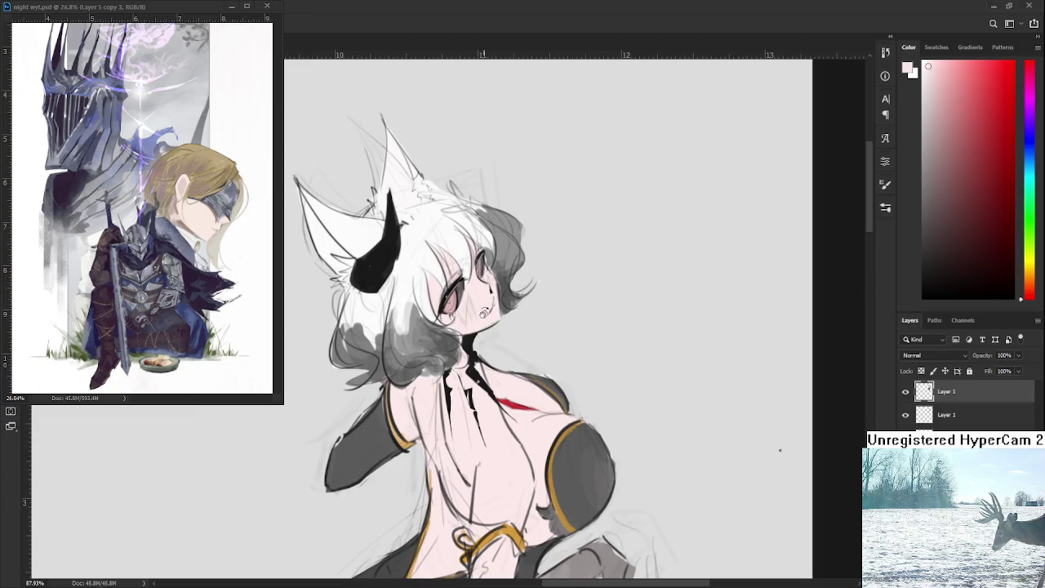
scroll(480, 305, "up", 2)
scroll(480, 305, "up", 2)
scroll(480, 305, "down", 1)
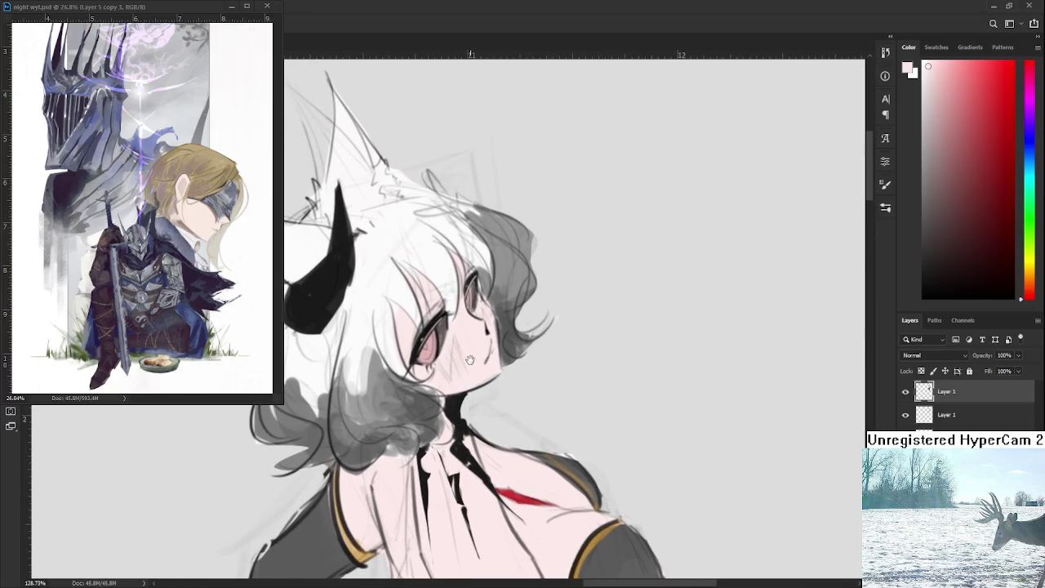
scroll(469, 359, "down", 1)
scroll(467, 360, "down", 1)
scroll(467, 359, "up", 1)
scroll(465, 367, "up", 1)
scroll(462, 378, "down", 1)
scroll(462, 378, "down", 1)
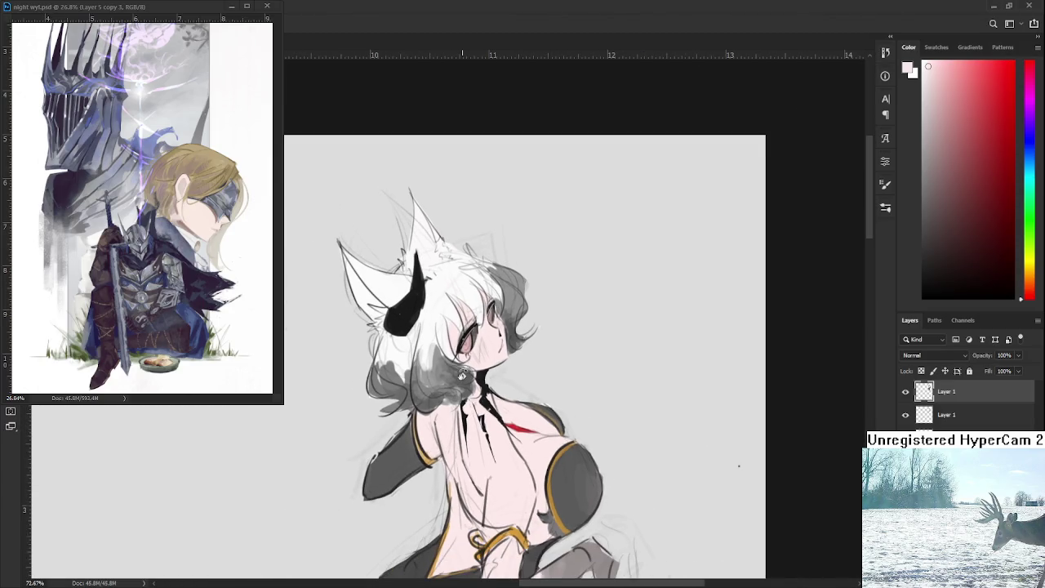
scroll(465, 359, "down", 1)
scroll(469, 337, "up", 2)
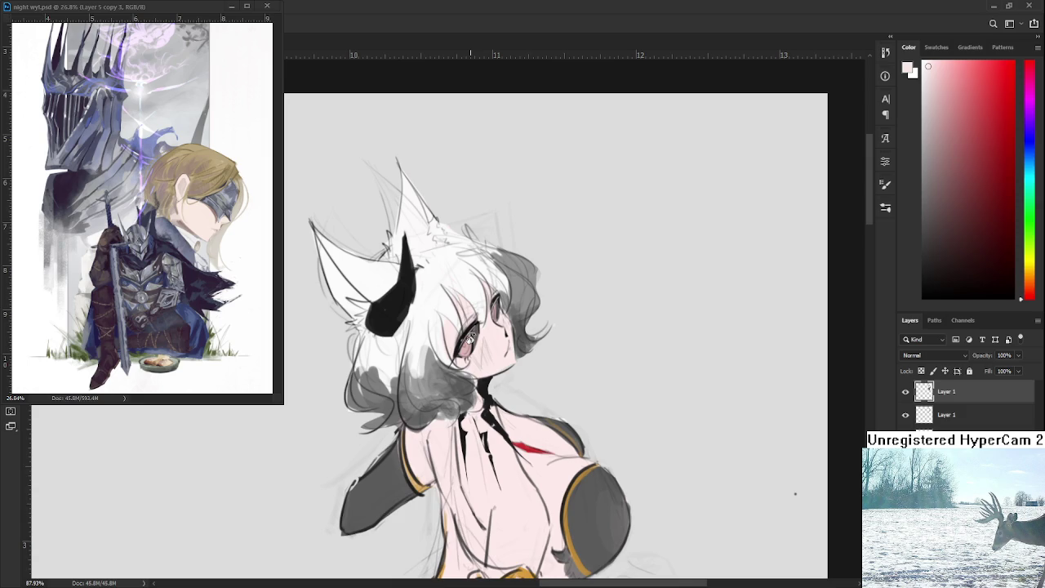
scroll(472, 347, "up", 1)
scroll(475, 363, "up", 1)
scroll(478, 383, "up", 2)
scroll(480, 391, "down", 1)
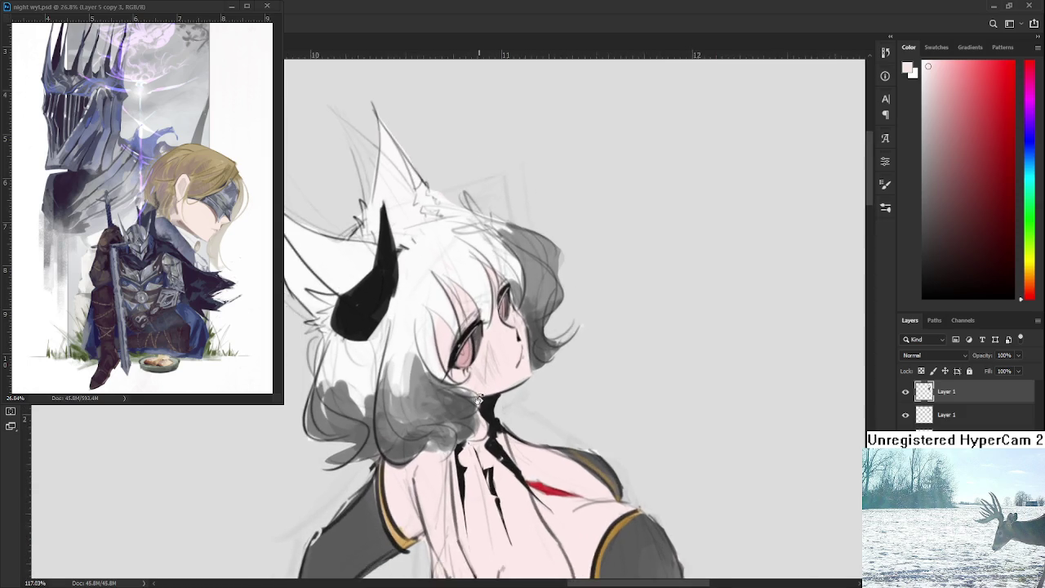
scroll(482, 393, "down", 1)
scroll(486, 396, "down", 2)
scroll(490, 398, "down", 2)
scroll(494, 383, "up", 2)
scroll(457, 341, "up", 3)
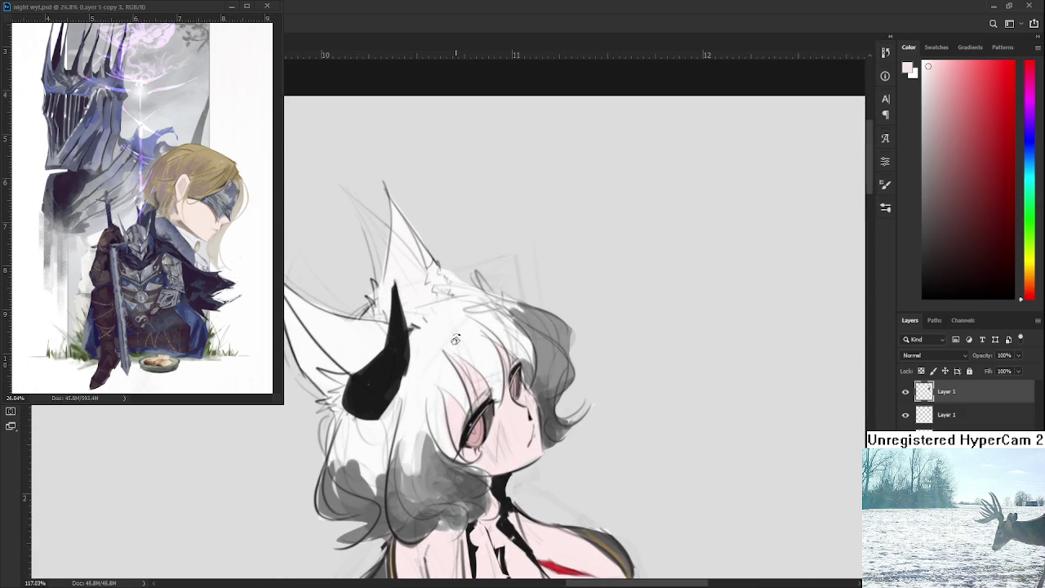
left_click(407, 400, "alt")
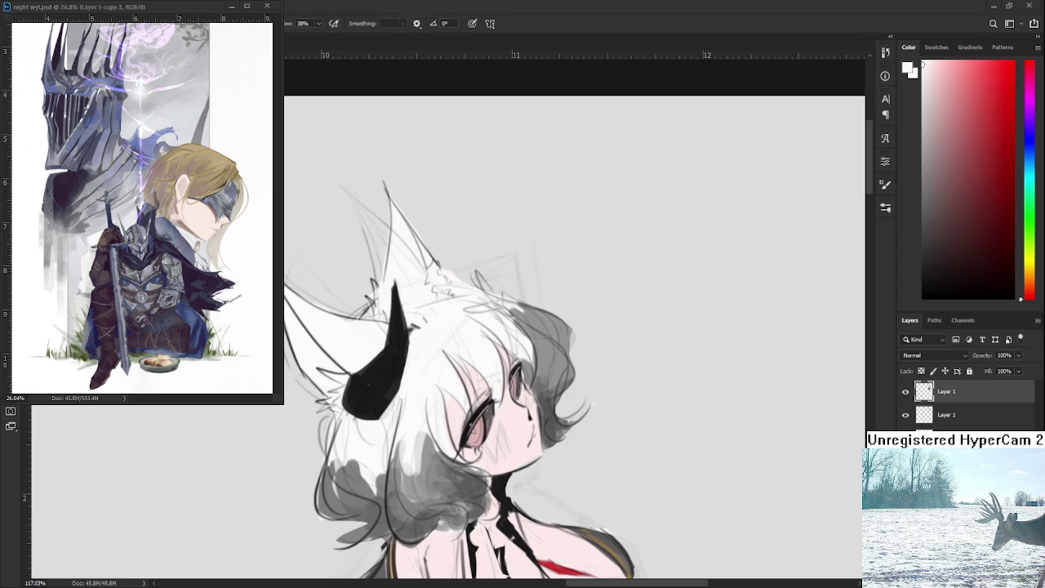
Zoom into the eye and sample several greys and the light skin pink around it
scroll(661, 447, "up", 1)
scroll(621, 447, "down", 2)
scroll(572, 447, "up", 2)
scroll(539, 448, "up", 1)
scroll(538, 448, "down", 1)
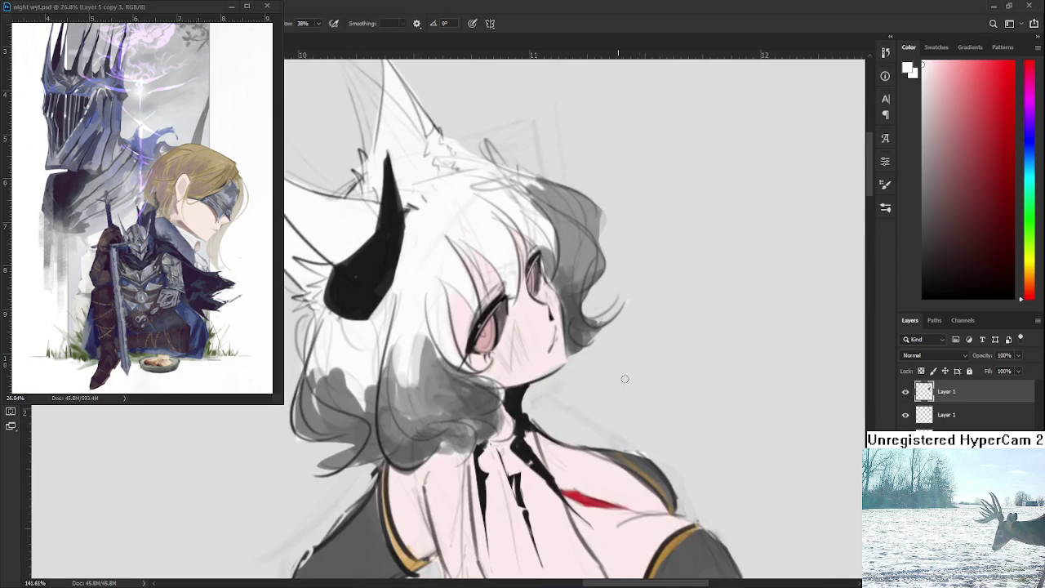
scroll(538, 448, "up", 1)
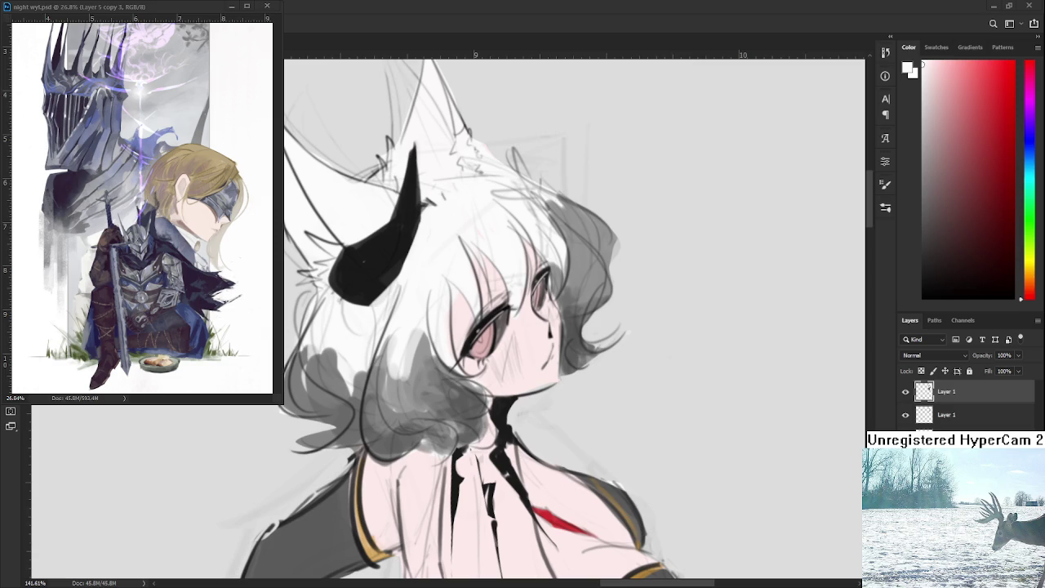
scroll(523, 359, "up", 3)
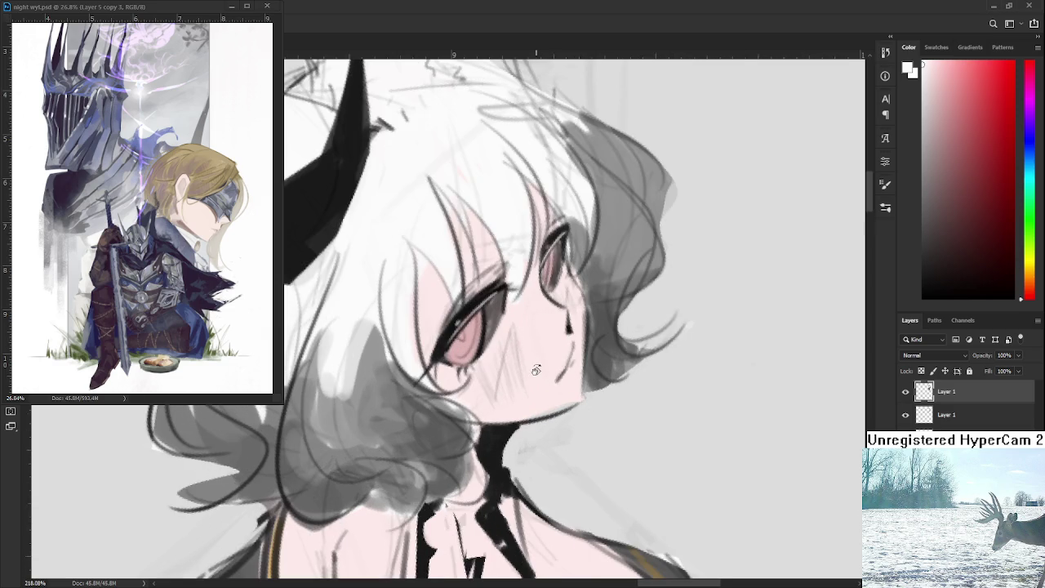
left_click(546, 408, "alt")
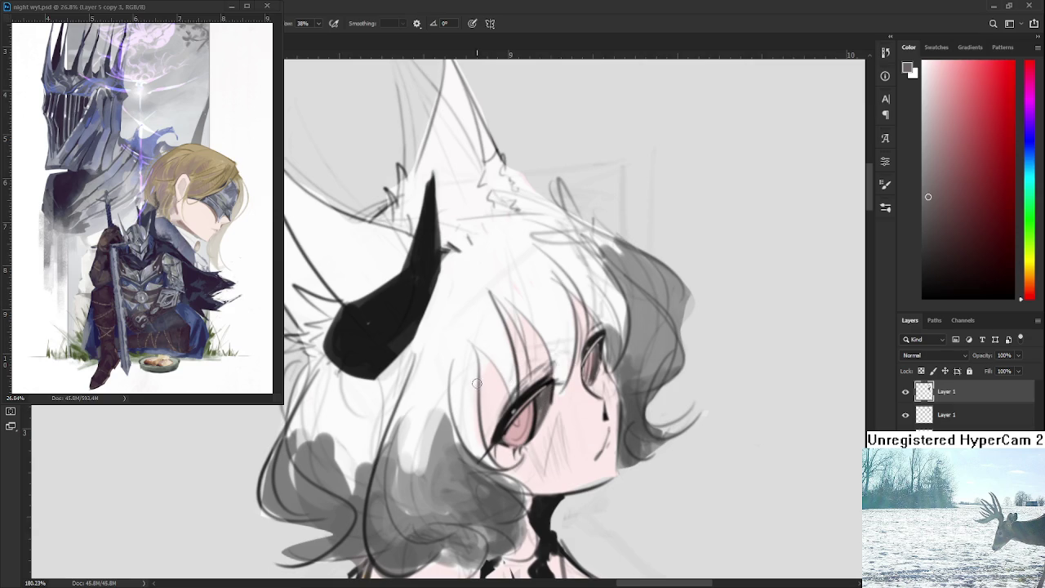
left_click(546, 394, "alt")
left_click(551, 389, "alt")
left_click(549, 392, "alt")
left_click(554, 406, "alt")
left_click(546, 408, "alt")
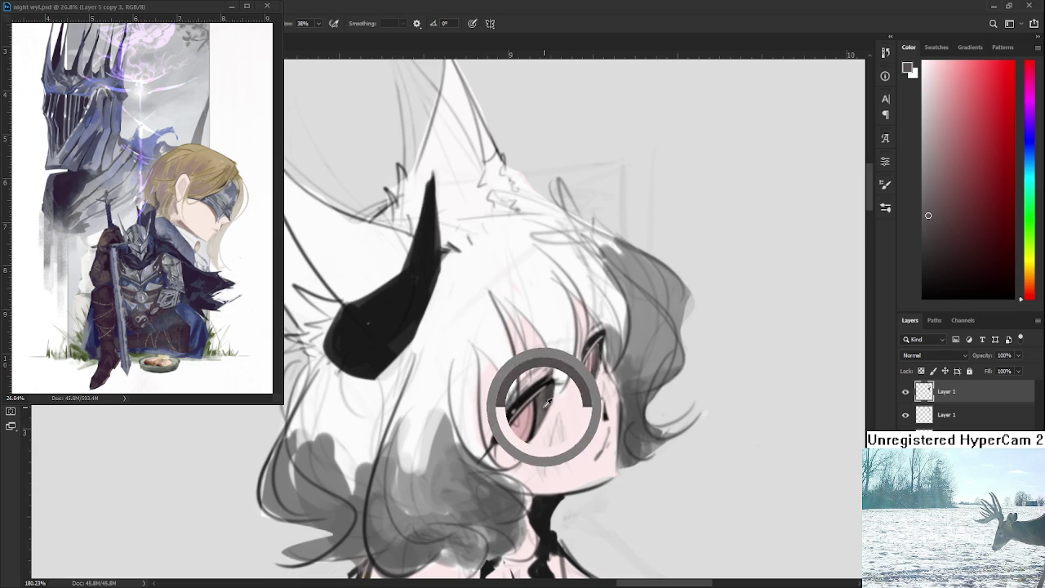
Paint a small pure-white highlight into the pink eye
scroll(562, 404, "down", 3)
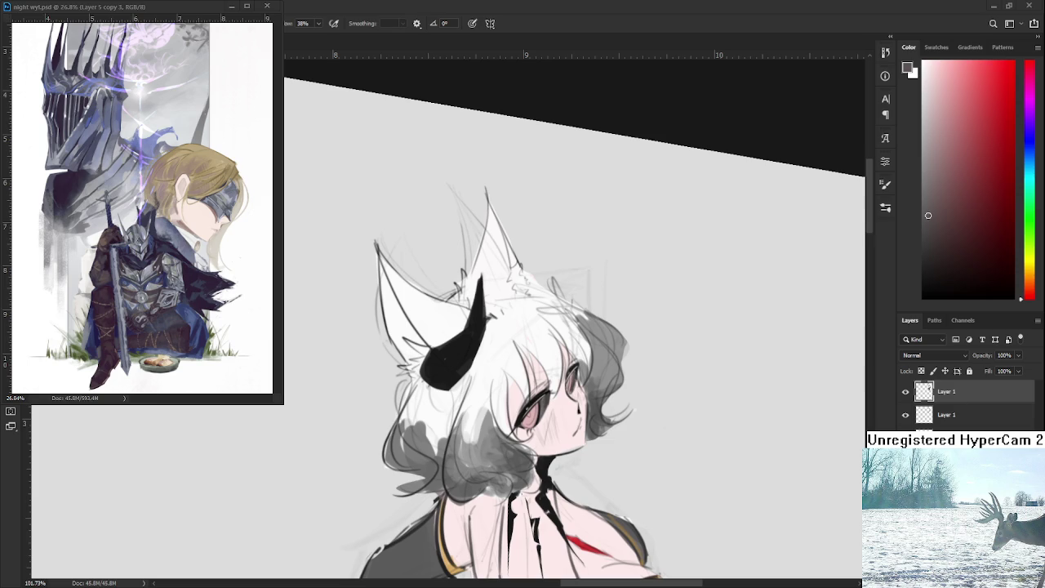
scroll(551, 402, "up", 1)
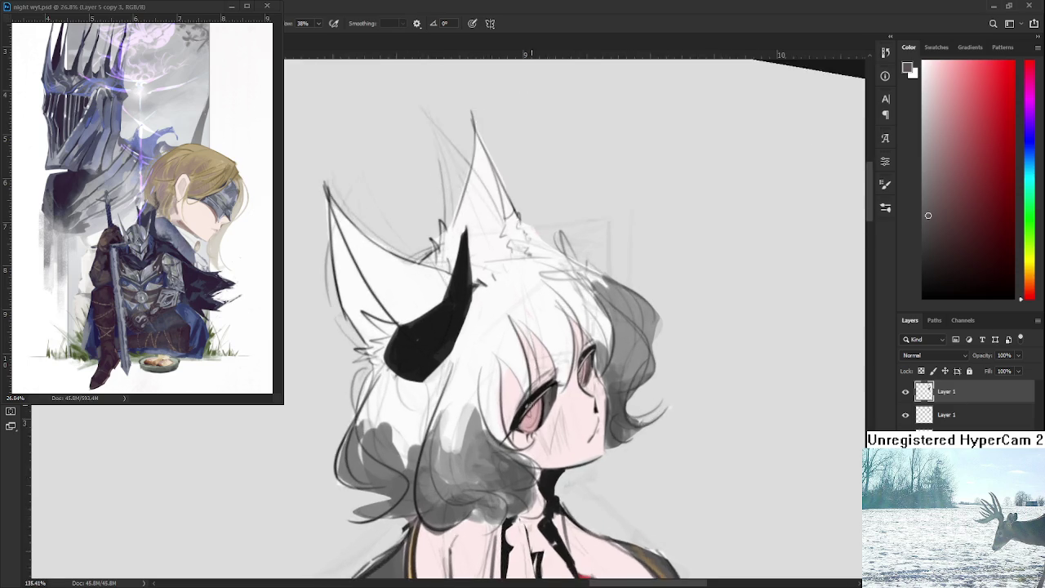
scroll(551, 402, "up", 1)
scroll(563, 406, "up", 1)
scroll(576, 408, "up", 1)
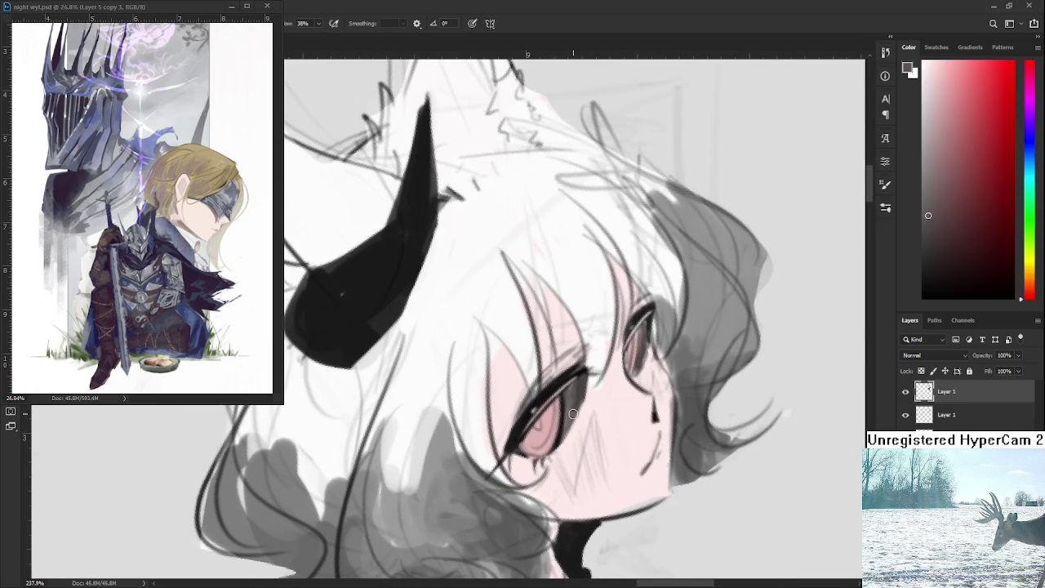
left_click(571, 392, "alt")
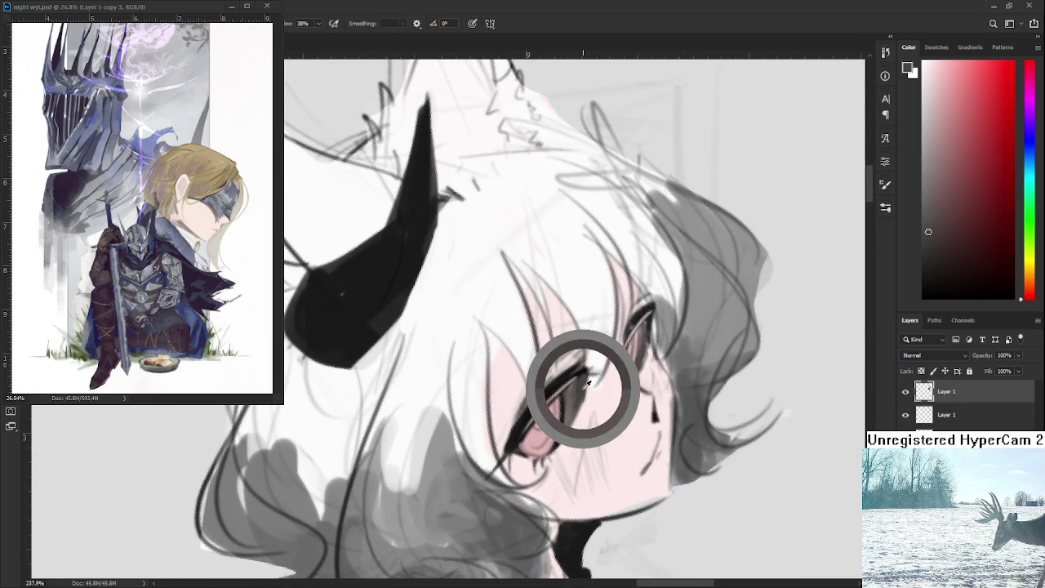
left_click_drag(568, 398, 555, 412)
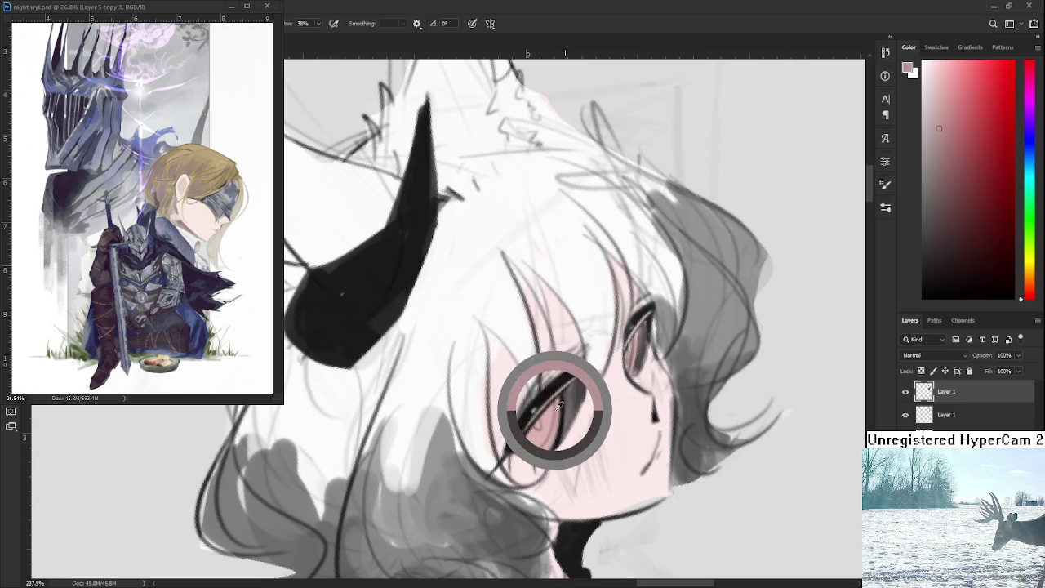
left_click_drag(941, 127, 919, 77)
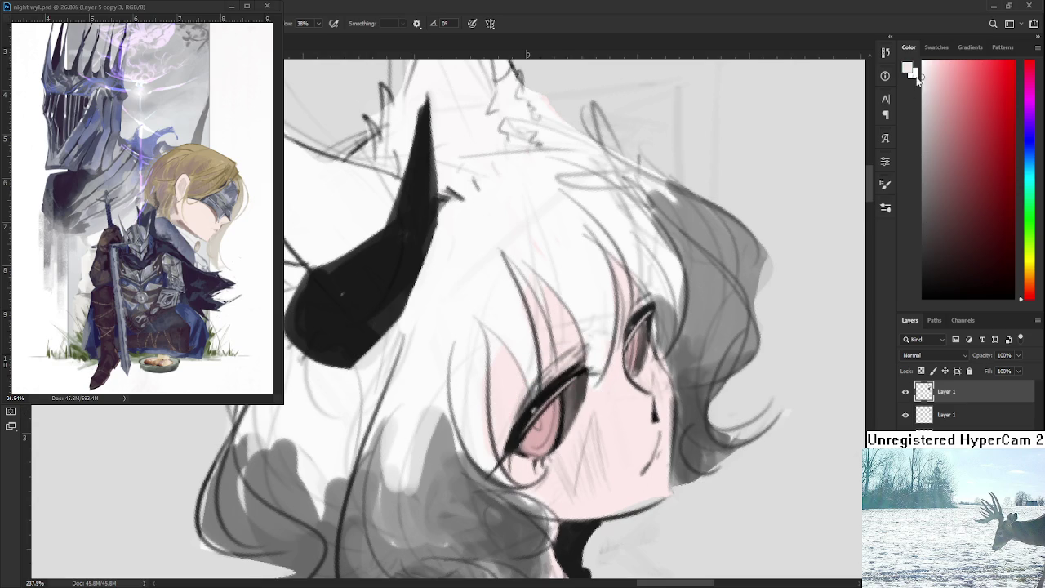
left_click_drag(545, 438, 547, 438)
Resample pinks and highlight white around the eye, settling on pink
left_click(544, 436, "alt")
left_click(551, 421, "alt")
left_click(553, 420, "alt")
left_click(546, 433, "alt")
left_click(549, 431, "alt")
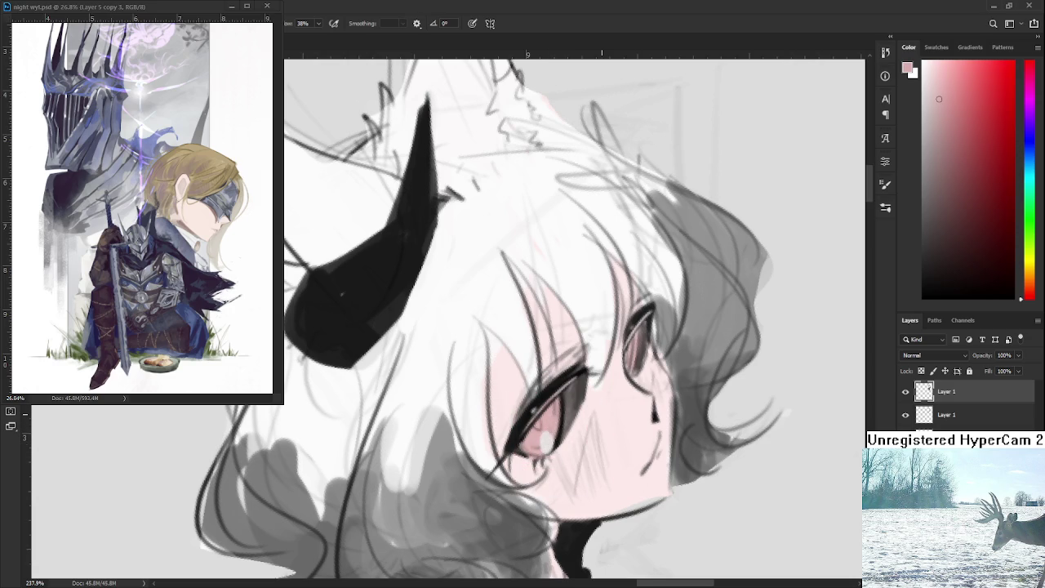
scroll(601, 414, "down", 2)
scroll(601, 408, "down", 1)
scroll(602, 403, "down", 1)
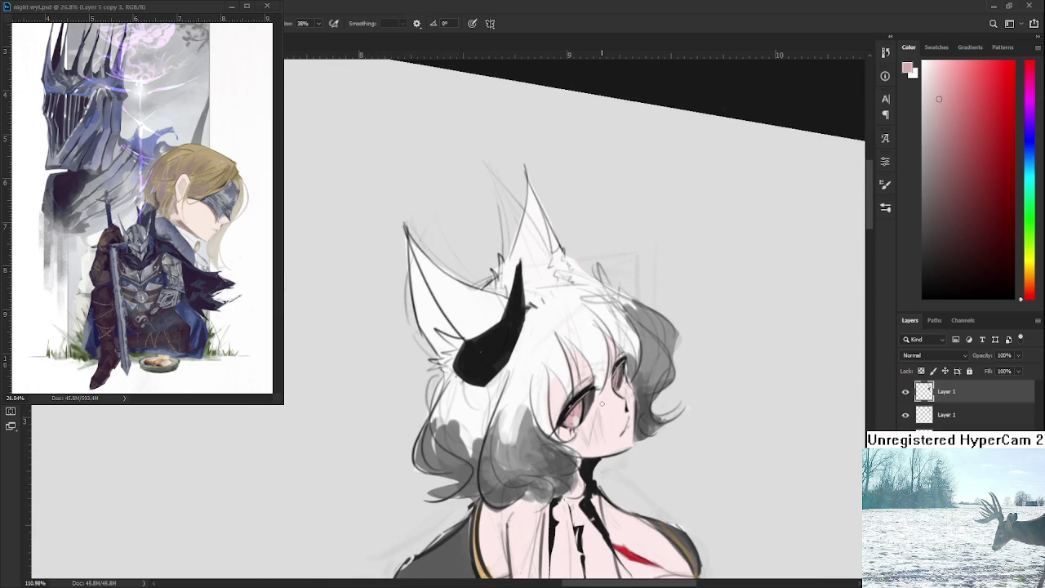
scroll(602, 403, "up", 1)
scroll(600, 406, "up", 1)
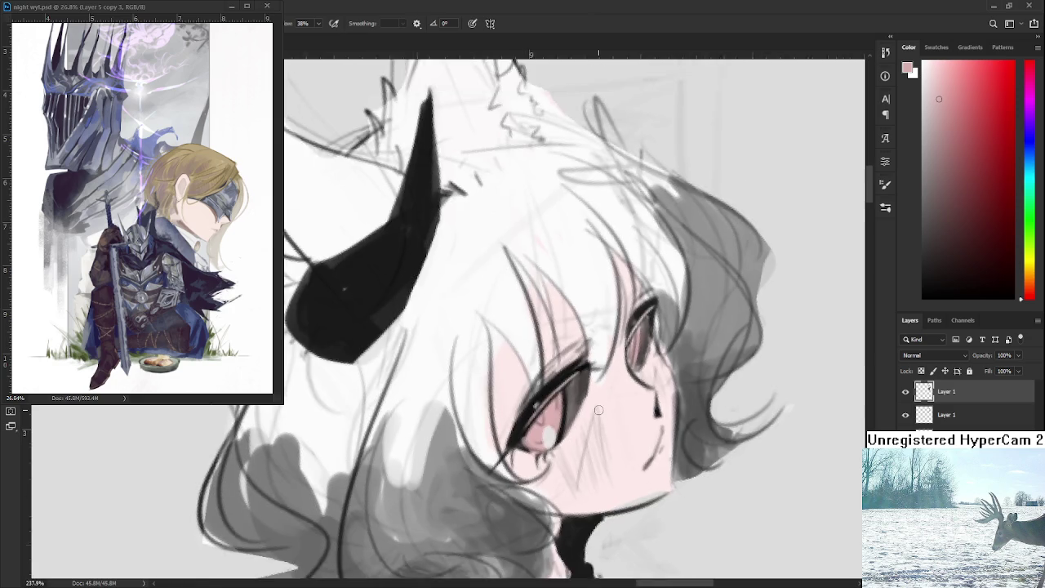
scroll(598, 409, "down", 1)
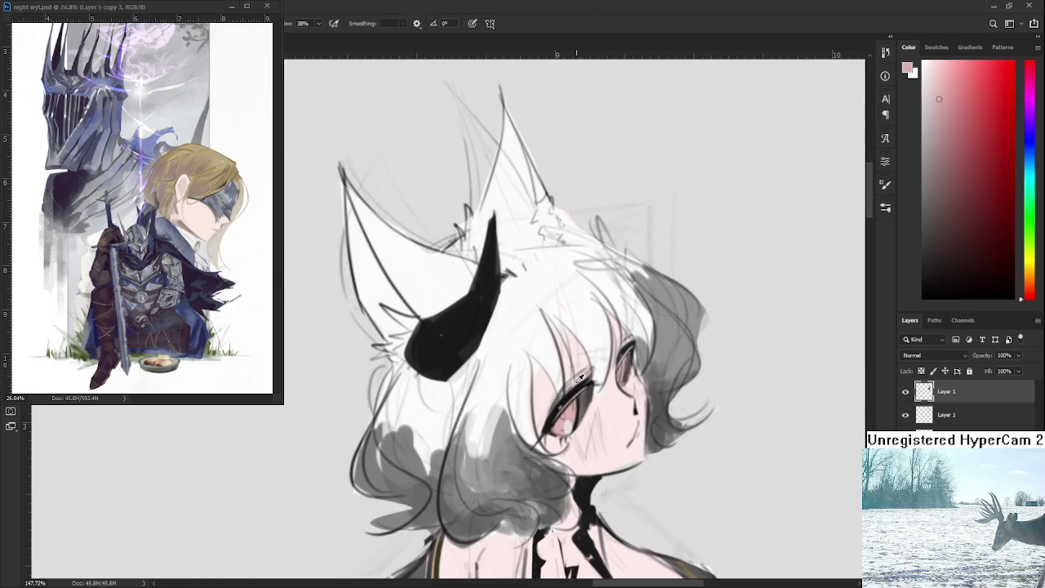
Brighten the upper eyelash with a white stroke and resample the pale skin pink
left_click(578, 396, "alt")
mouse_move(598, 398)
left_mouse_down()
mouse_move(584, 406)
mouse_move(584, 394)
left_mouse_up()
left_click(596, 402, "alt")
left_click(596, 374, "alt")
left_click_drag(600, 380, 594, 383)
left_click(596, 389, "alt")
left_click(570, 422, "alt")
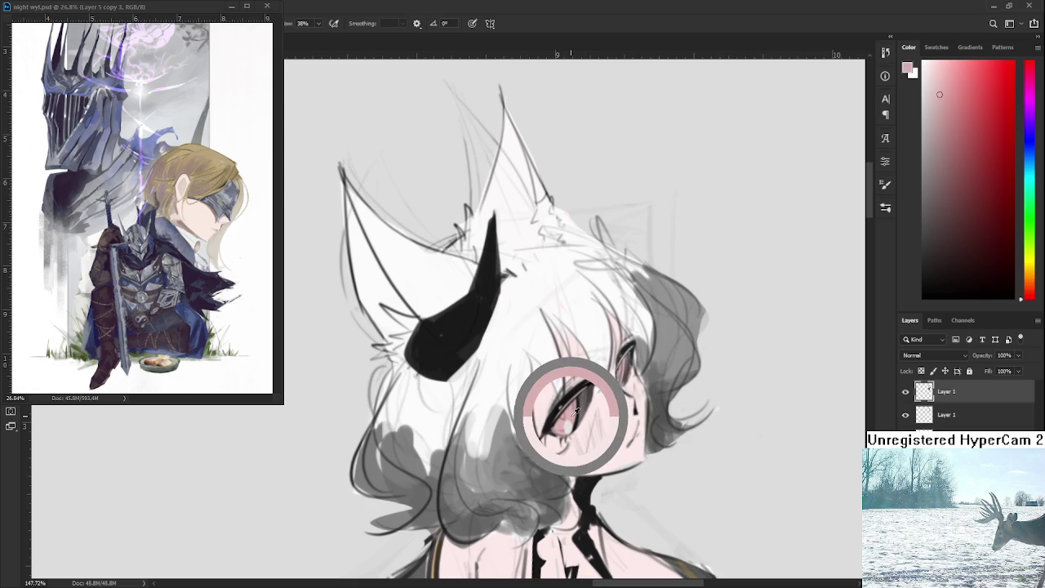
scroll(614, 399, "up", 3)
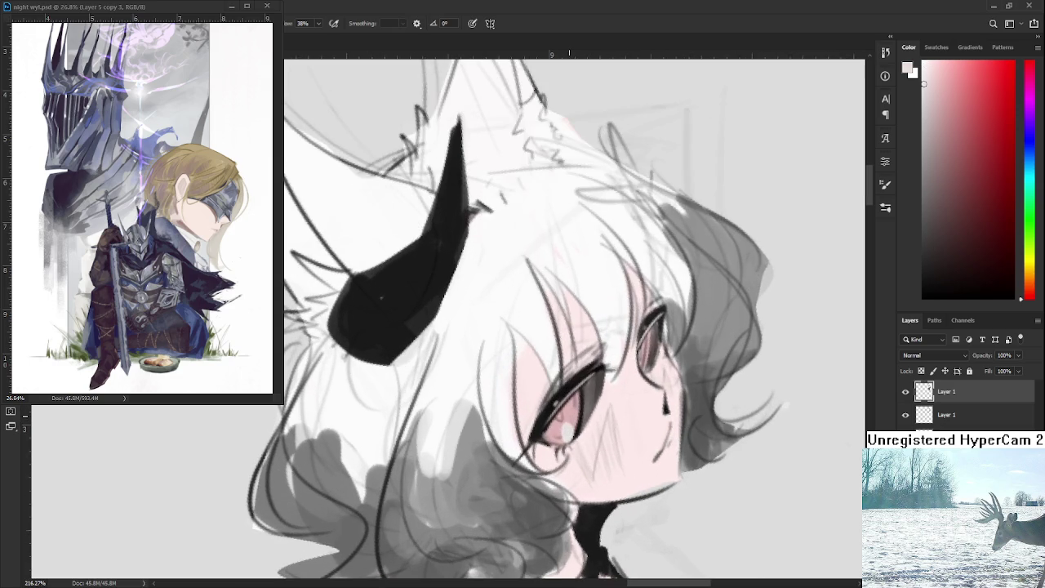
Dab pale blue highlights across the lower part of the eye
left_click(1025, 160)
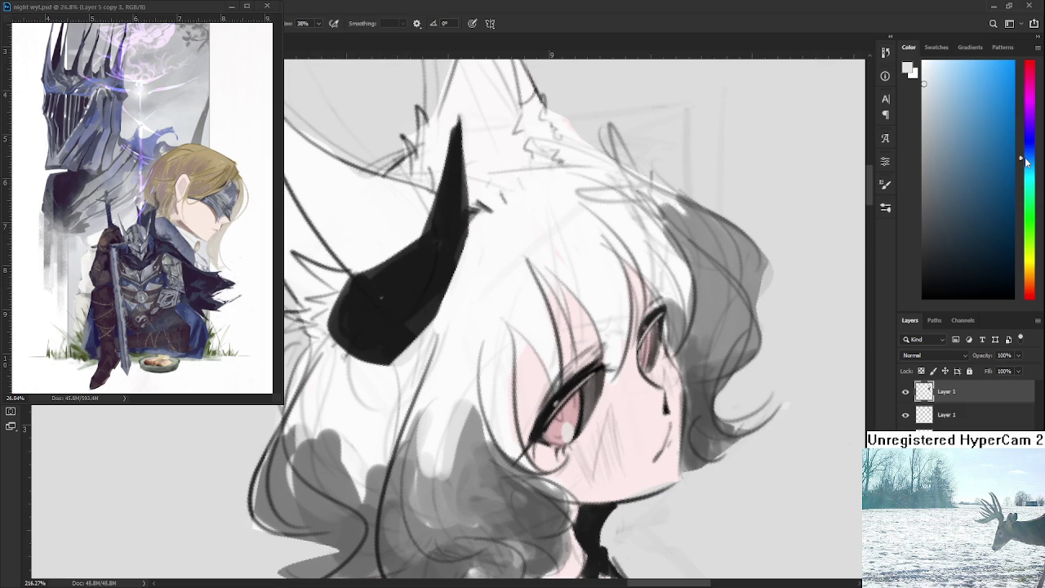
left_click_drag(931, 87, 932, 83)
left_click(557, 433, "alt")
left_click(560, 432)
left_click(553, 432, "alt")
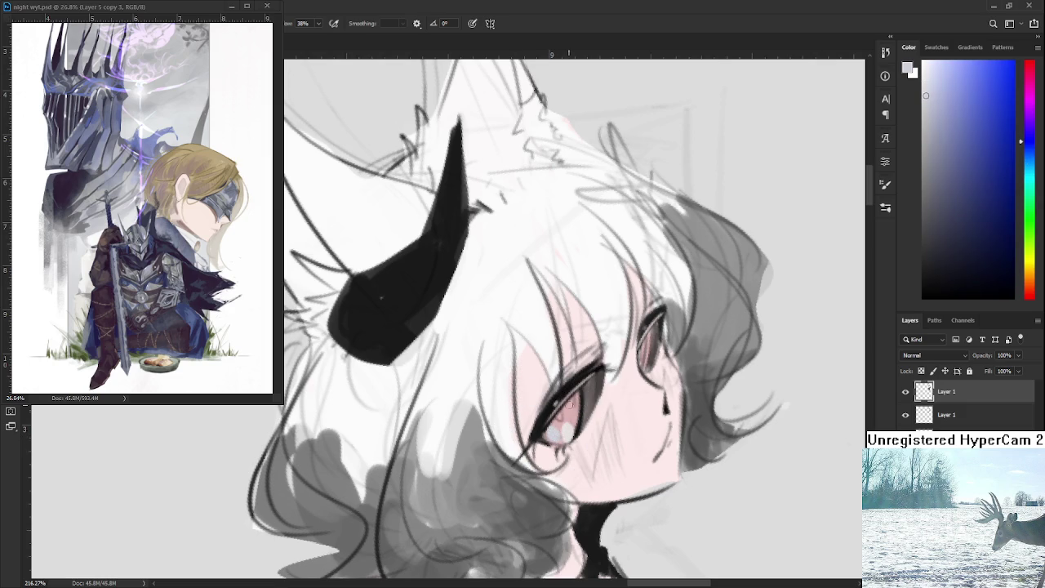
Deepen the eye with dark red strokes, reshaping its highlight
left_click(571, 406, "alt")
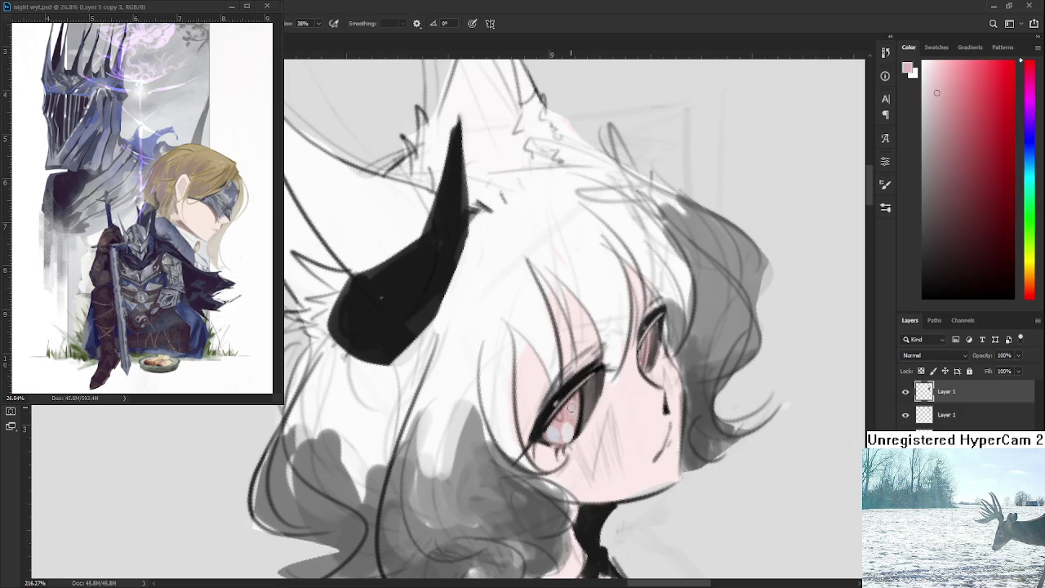
left_click(988, 139)
scroll(595, 407, "right", 1)
left_click(569, 422, "alt")
left_click(563, 398, "alt")
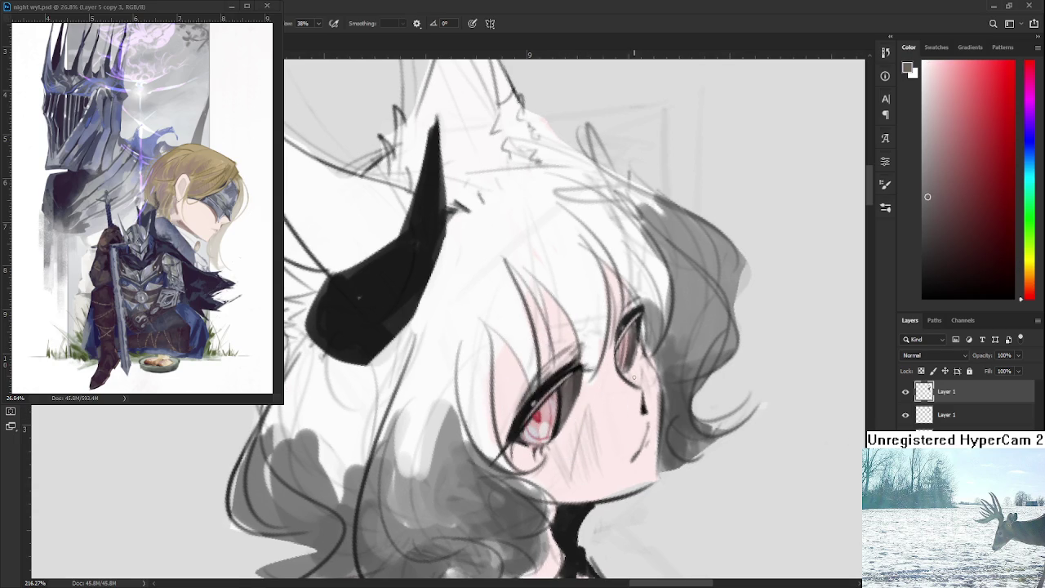
left_click_drag(563, 397, 547, 407, "alt")
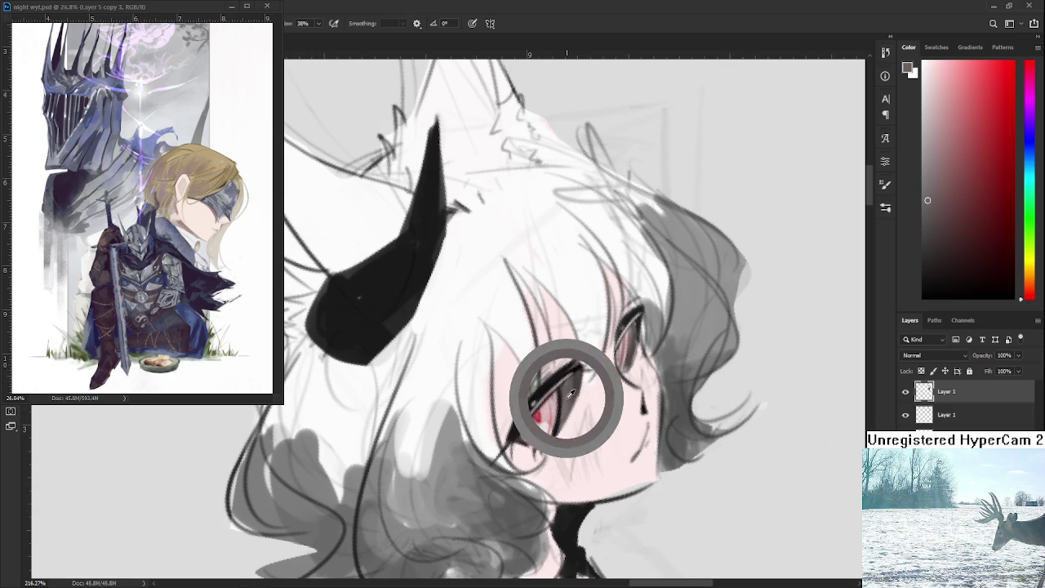
left_click(979, 197)
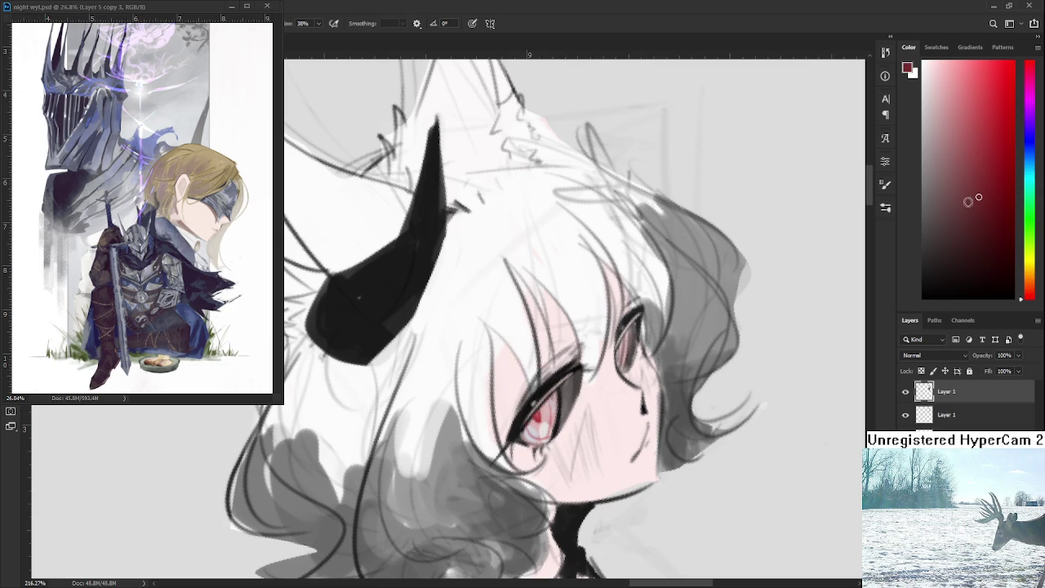
mouse_move(526, 420)
left_mouse_down()
mouse_move(524, 436)
mouse_move(547, 404)
mouse_move(522, 433)
left_mouse_up()
mouse_move(551, 400)
left_mouse_down()
mouse_move(526, 429)
mouse_move(540, 429)
mouse_move(564, 389)
mouse_move(543, 408)
left_mouse_up()
Add small white catchlights low in the red eye, then sample the pink skin
left_click(539, 418, "alt")
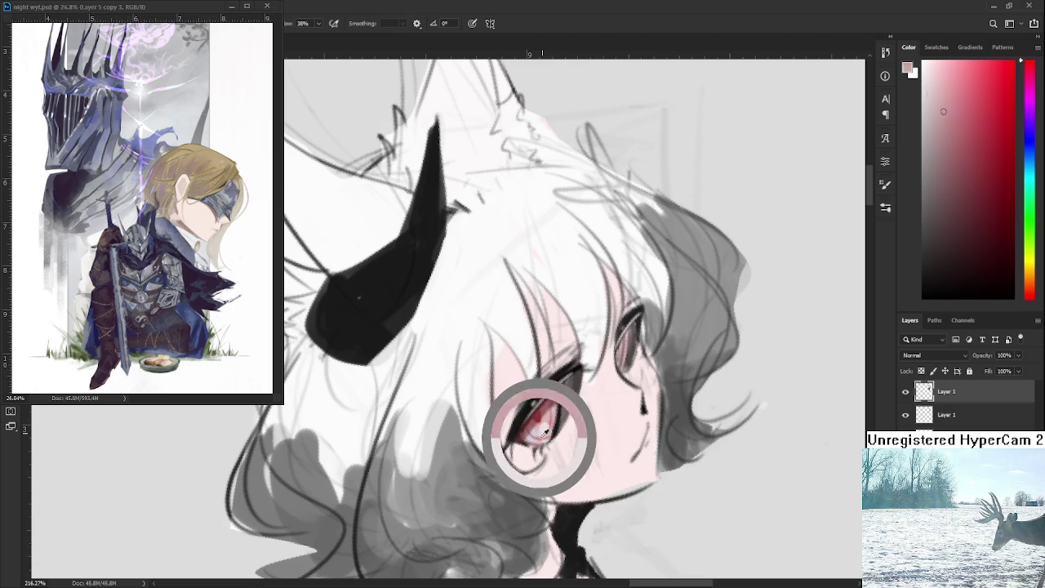
left_click(540, 427)
left_click(923, 66)
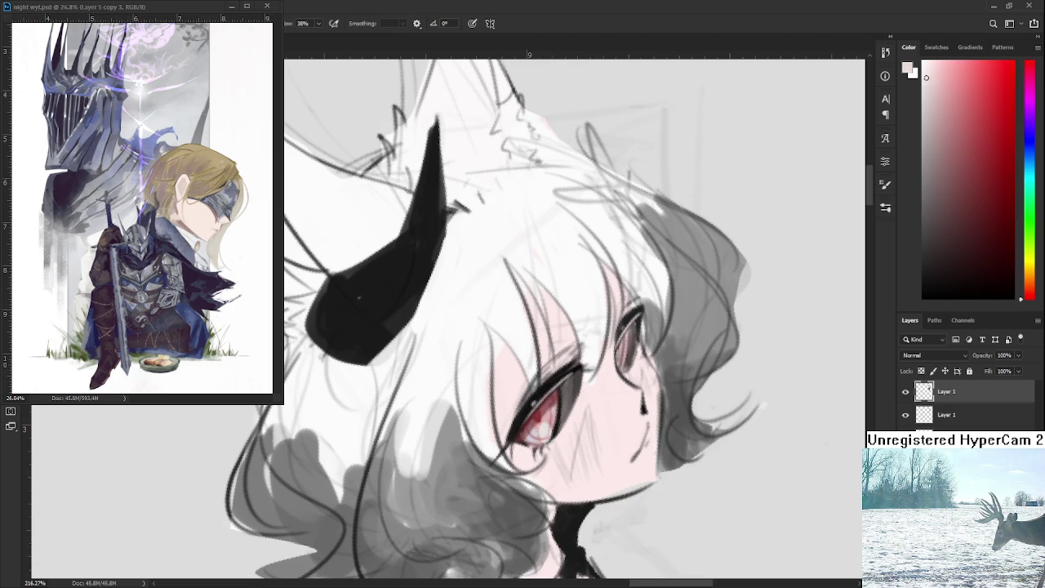
left_click(545, 435)
left_click(556, 441, "alt")
left_click(562, 433, "alt")
Toggle the lower Layer 1's visibility to compare and leave it hidden
left_click(904, 393)
left_click(905, 394)
left_click(904, 393)
left_click(904, 394)
left_click(904, 414)
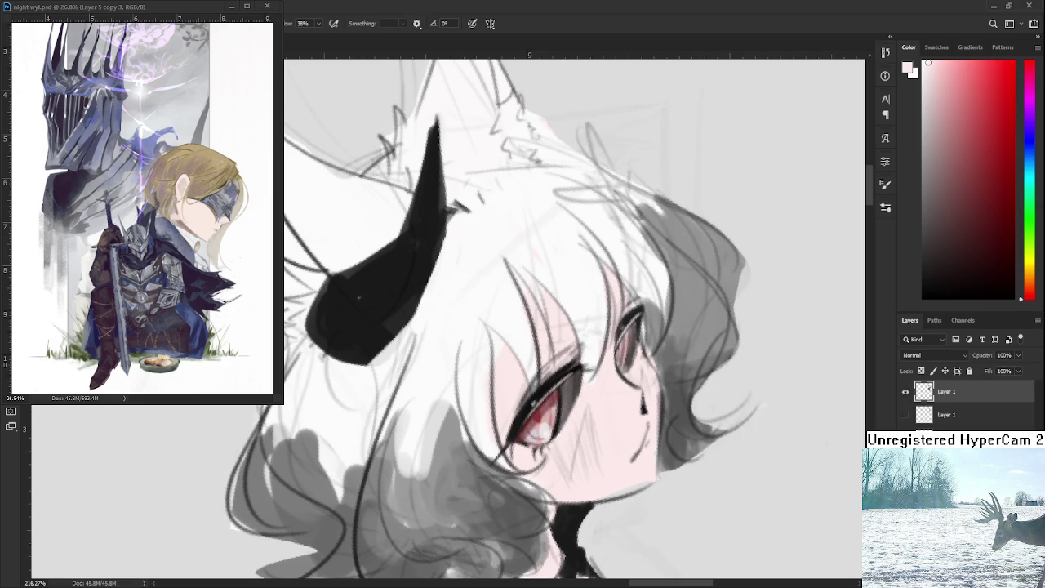
left_click(904, 392)
left_click(905, 392)
left_click(589, 381, "alt")
left_click_drag(581, 404, 571, 422)
left_click(556, 439, "alt")
left_click(551, 449, "alt")
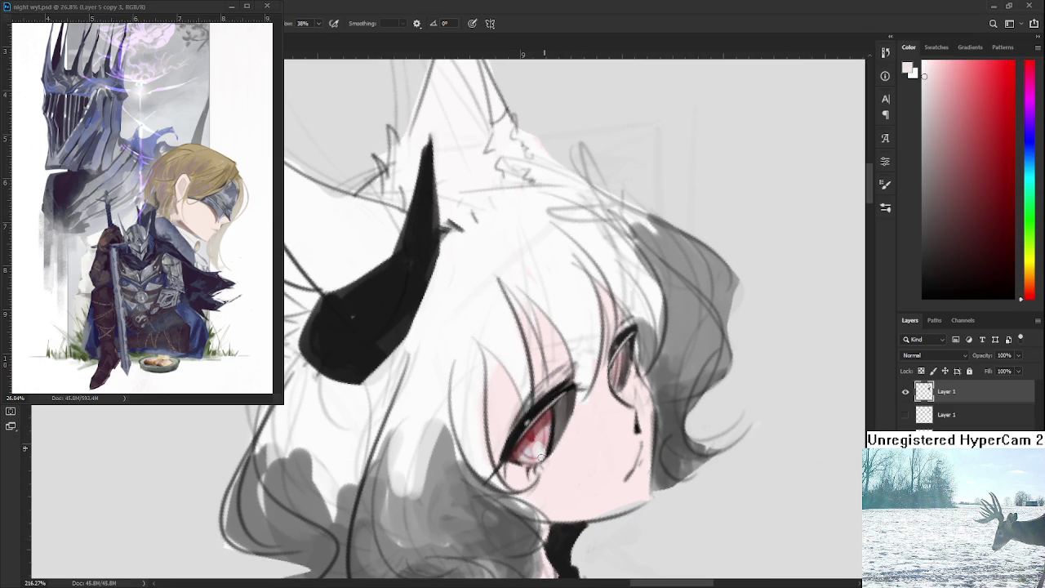
left_click(547, 444, "alt")
left_click(551, 441, "alt")
key("r")
mouse_move(552, 447)
left_mouse_down()
mouse_move(607, 394)
mouse_move(490, 424)
left_mouse_up()
left_click(455, 432, "alt")
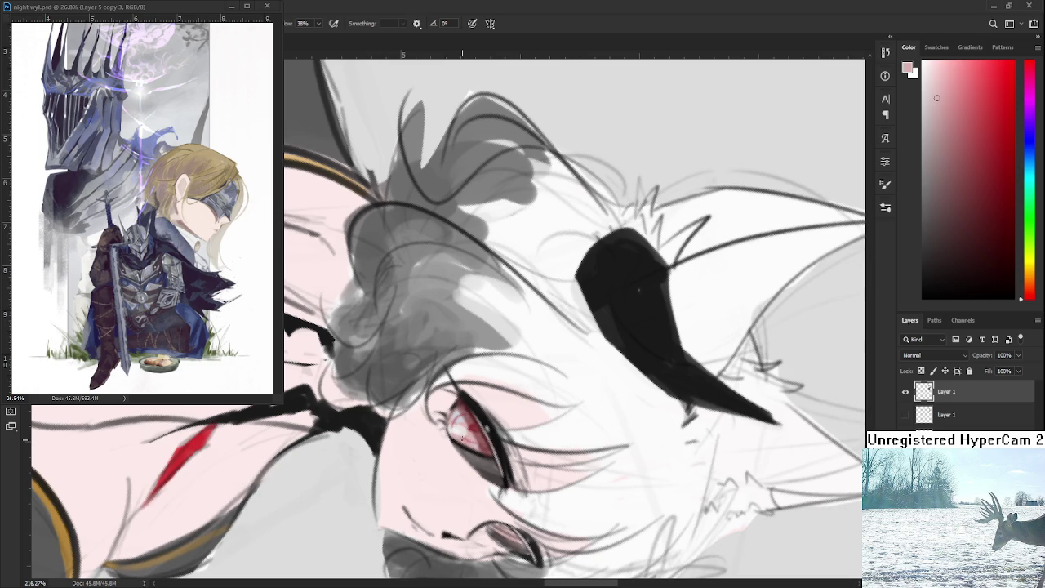
left_click(462, 439, "alt")
left_click(466, 433, "alt")
left_click(454, 430, "alt")
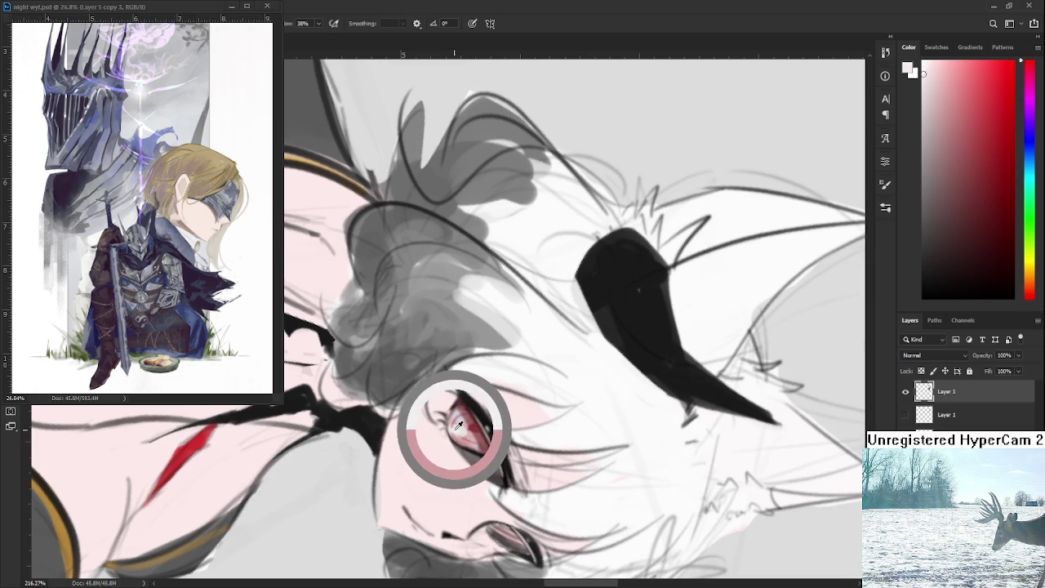
key("r")
mouse_move(453, 428)
left_mouse_down()
mouse_move(561, 401)
mouse_move(558, 373)
left_mouse_up()
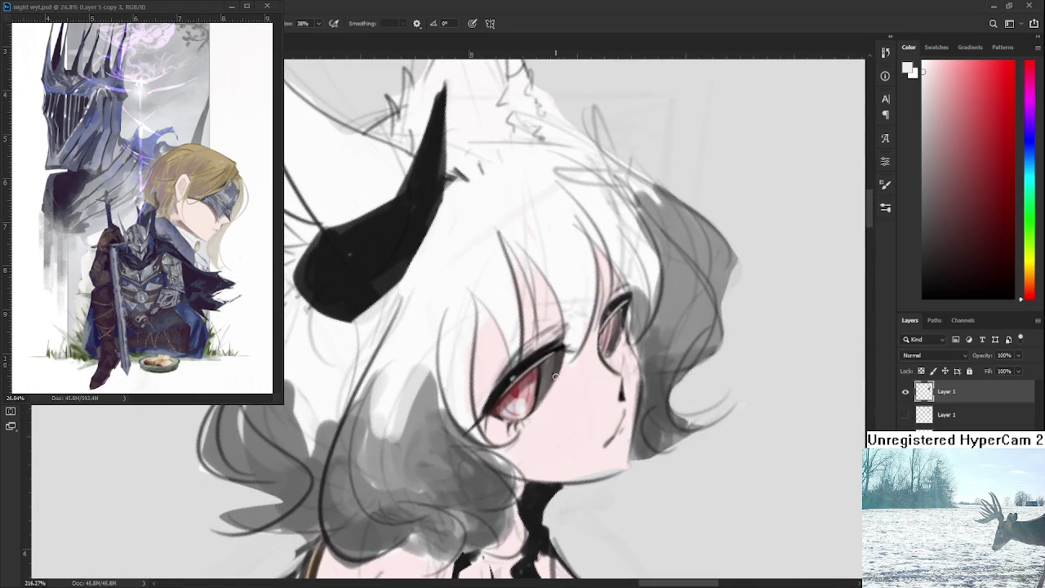
Thicken the upper eyelash line with a near-black stroke sampled from the lashes
left_click(523, 422, "alt")
left_click(552, 373, "alt")
left_click(558, 366, "alt")
left_click(551, 371, "alt")
left_click(546, 375, "alt")
left_click(526, 375, "alt")
left_click(516, 388, "alt")
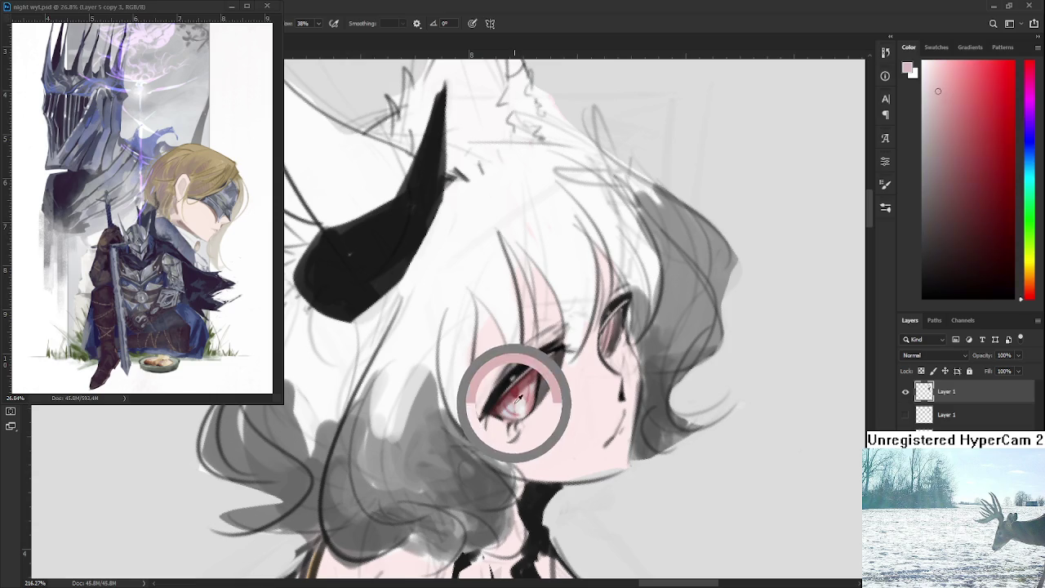
left_click(504, 380, "alt")
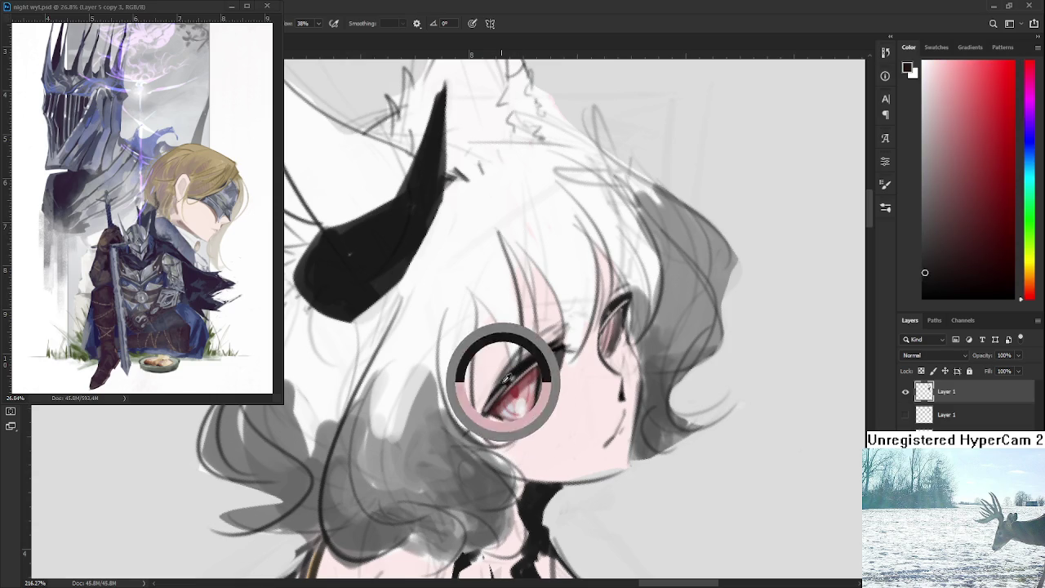
left_click(512, 400, "alt")
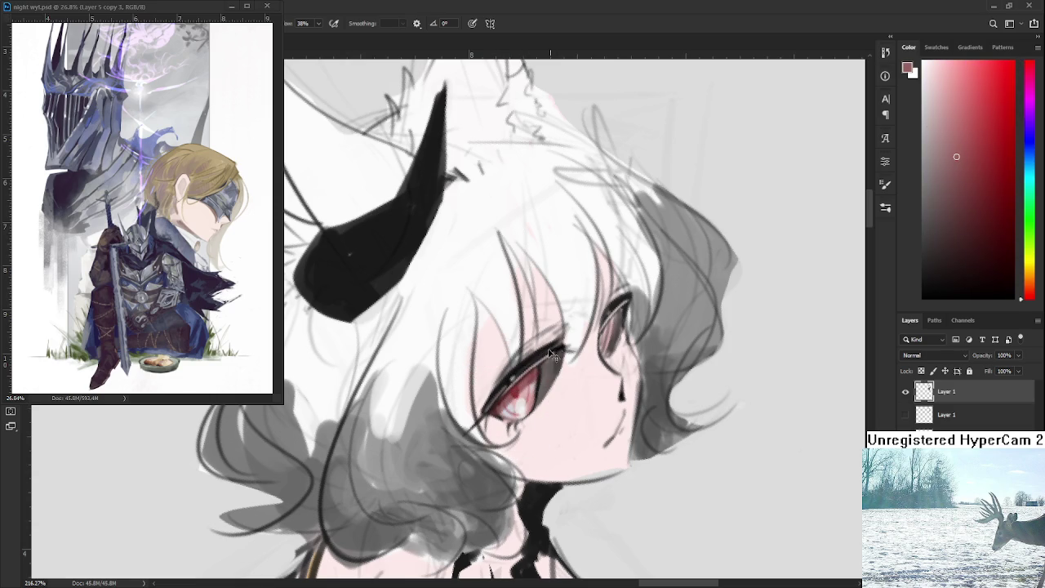
left_click(522, 363, "alt")
left_click_drag(521, 367, 529, 357)
Resample pinks and near-black around the eye, then reset the paint colour to black
scroll(588, 385, "down", 1)
scroll(588, 386, "down", 3)
scroll(588, 385, "down", 2)
scroll(588, 386, "down", 1)
scroll(571, 390, "up", 3)
scroll(632, 398, "up", 4)
left_click_drag(632, 398, 588, 375)
left_click(531, 381, "alt")
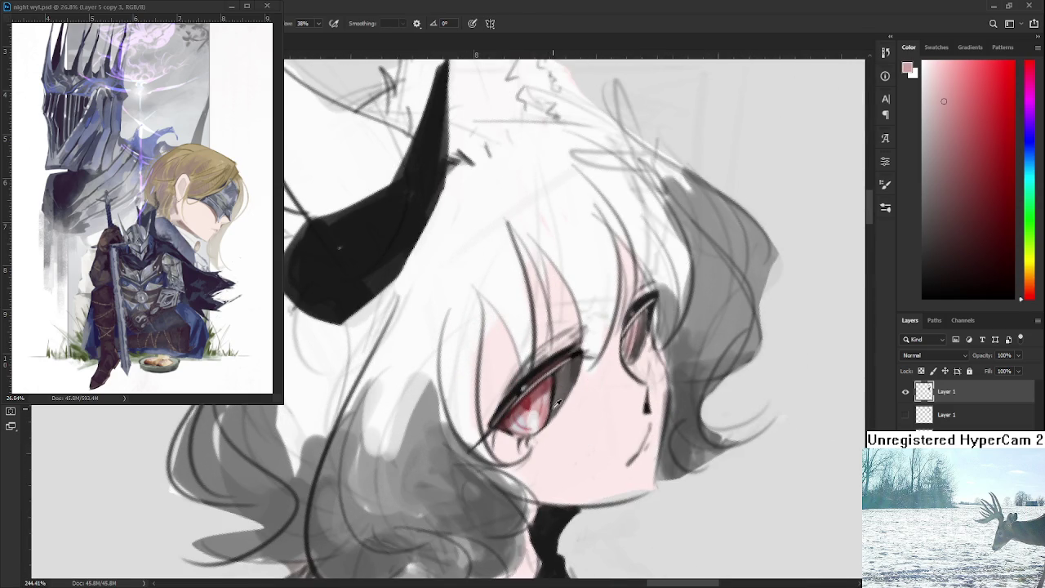
left_click(551, 379, "alt")
key("d")
Darken the upper eyelid with a deeper pink stroke, ending on a lighter pink
left_click(538, 379, "alt")
left_click_drag(579, 397, 569, 430)
left_click_drag(942, 159, 953, 144)
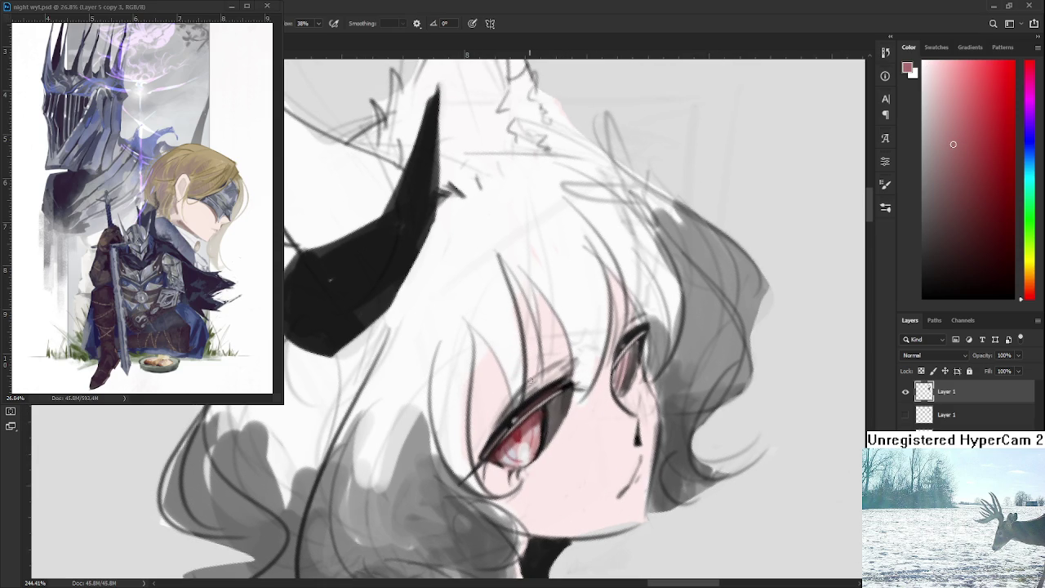
mouse_move(530, 383)
left_mouse_down()
mouse_move(521, 402)
mouse_move(571, 359)
left_mouse_up()
left_click(572, 359, "alt")
left_click(544, 380, "alt")
left_click(561, 365, "alt")
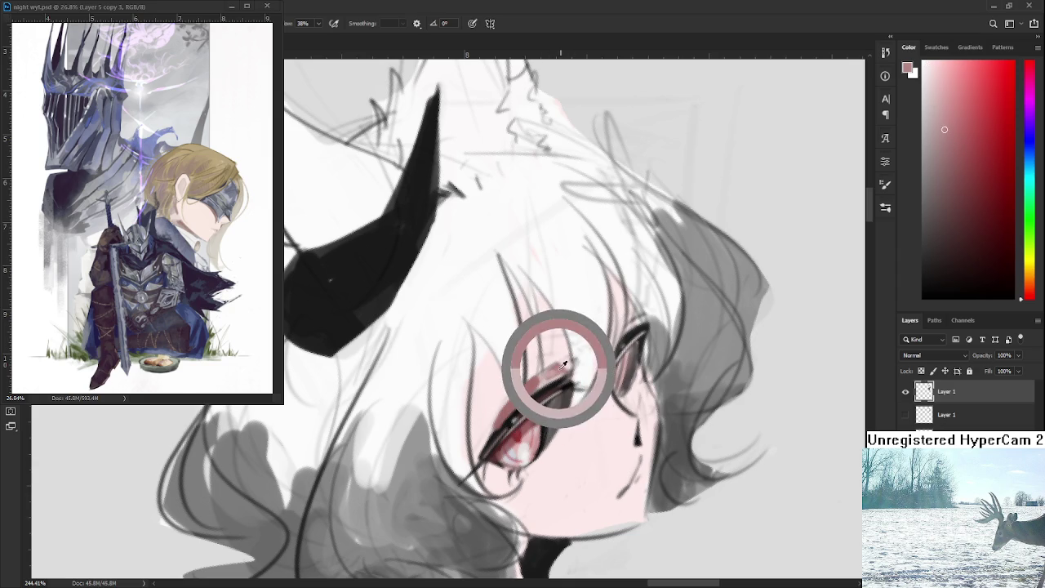
left_click(574, 372, "alt")
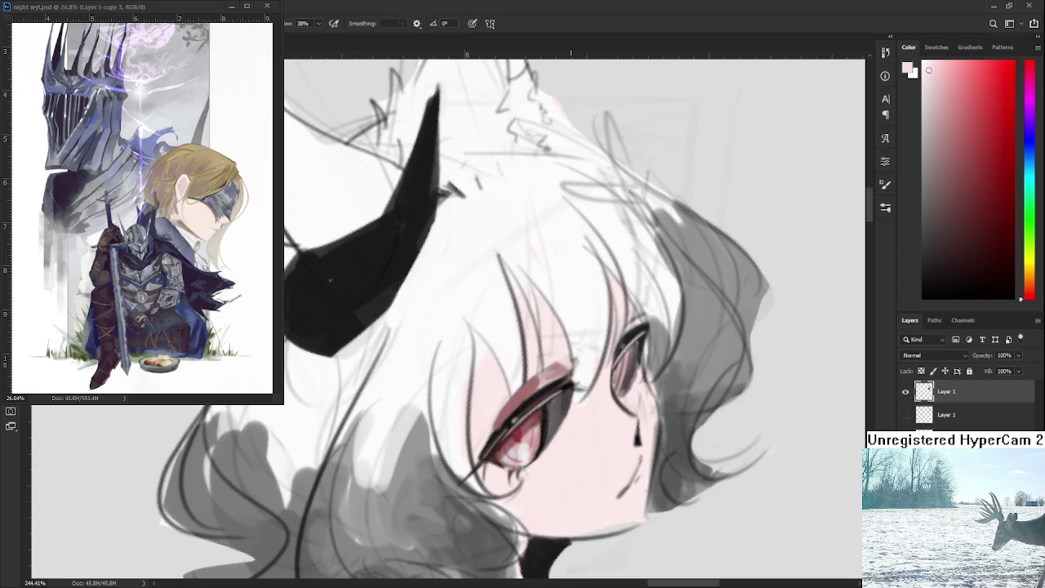
scroll(603, 350, "down", 5)
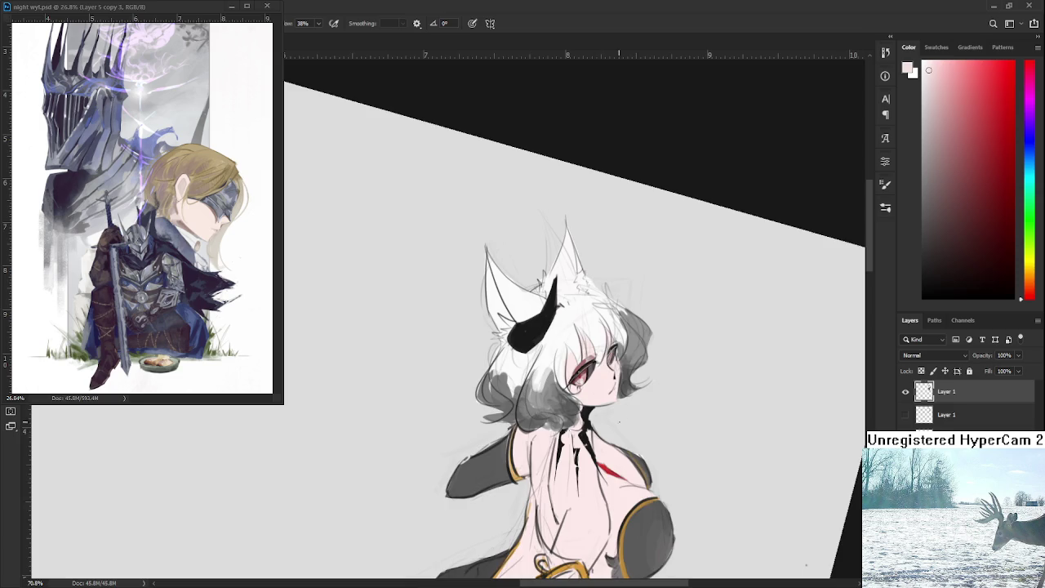
Zoom in on the red eye and sample several dark and pale pink tones around it
scroll(605, 422, "up", 3)
scroll(612, 433, "up", 3)
scroll(617, 441, "up", 3)
scroll(622, 451, "up", 3)
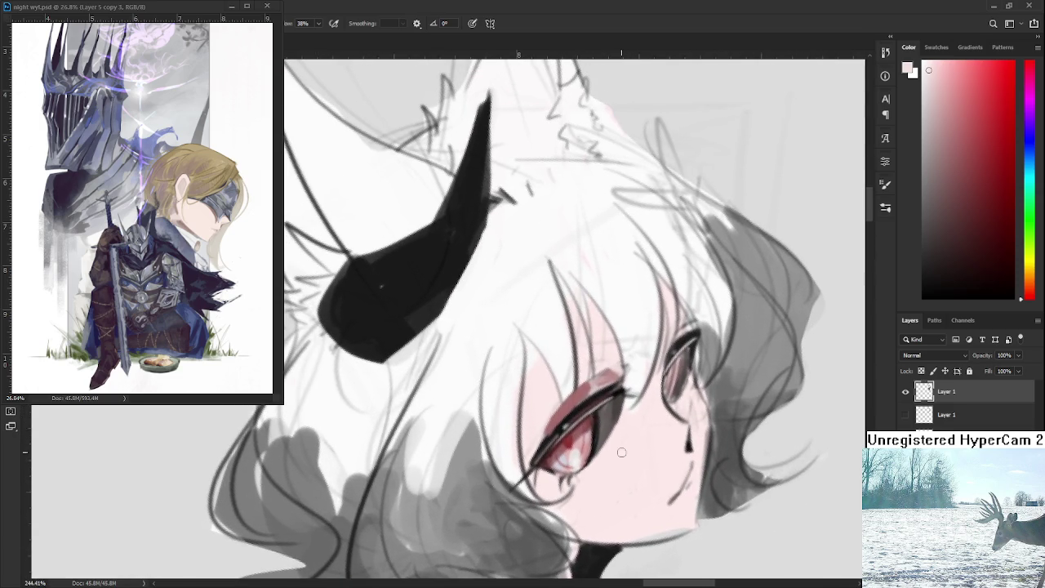
left_click(531, 398, "alt")
left_click(552, 426, "alt")
left_click(546, 414, "alt")
left_click(559, 421, "alt")
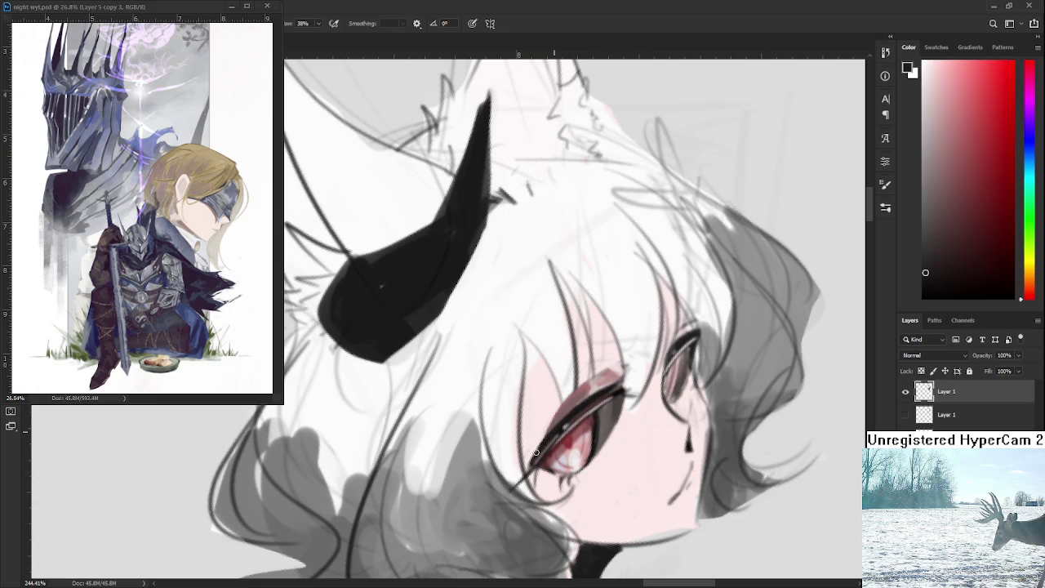
left_click(539, 430, "alt")
Re-angle the view, sample a dark grey, and brush darker marks into the eye's lower-right
left_click_drag(529, 458, 505, 441)
scroll(562, 418, "down", 3)
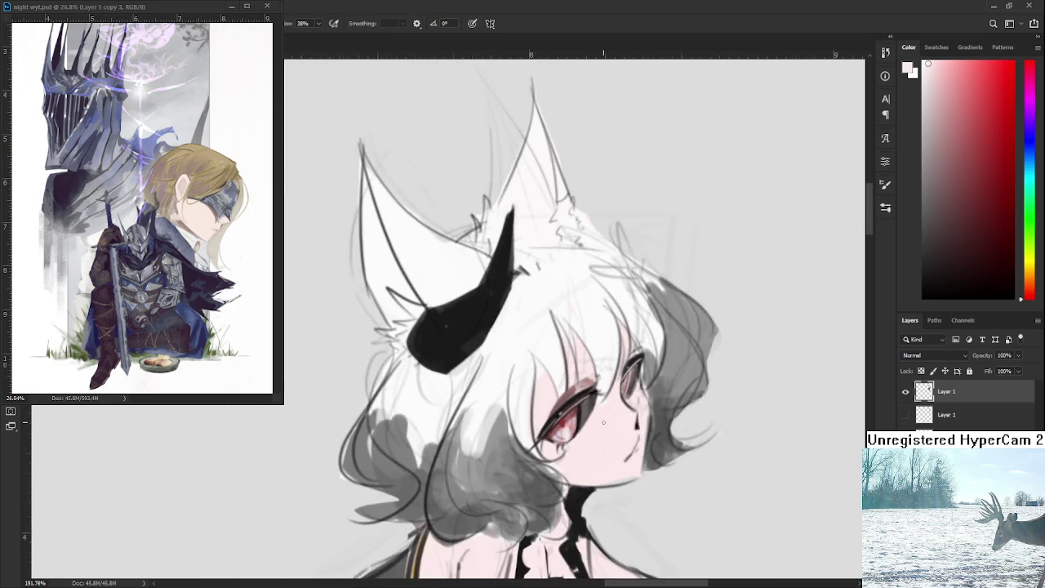
left_click_drag(562, 417, 605, 432)
scroll(605, 432, "up", 2)
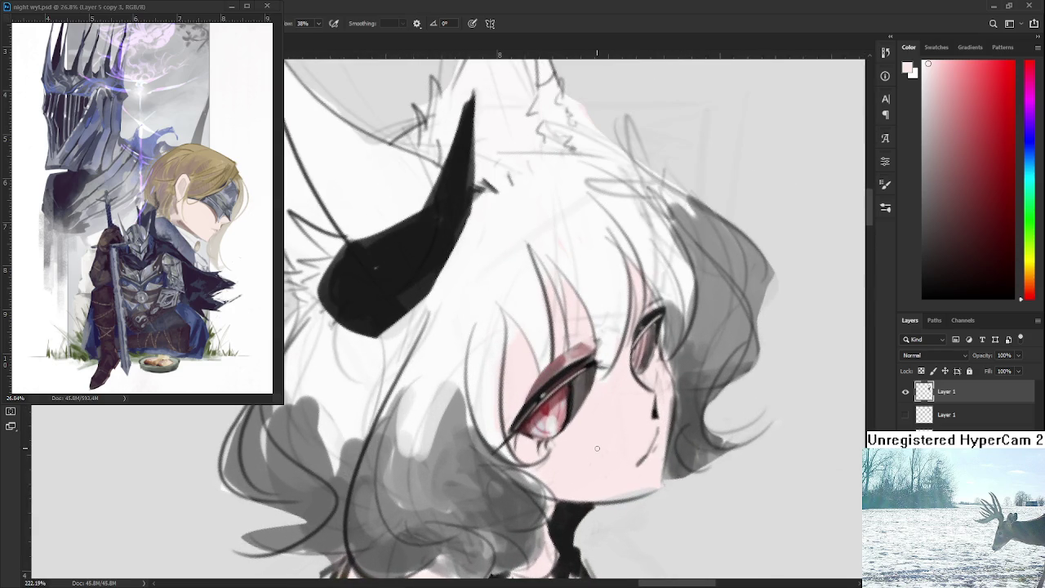
left_click_drag(649, 388, 656, 353)
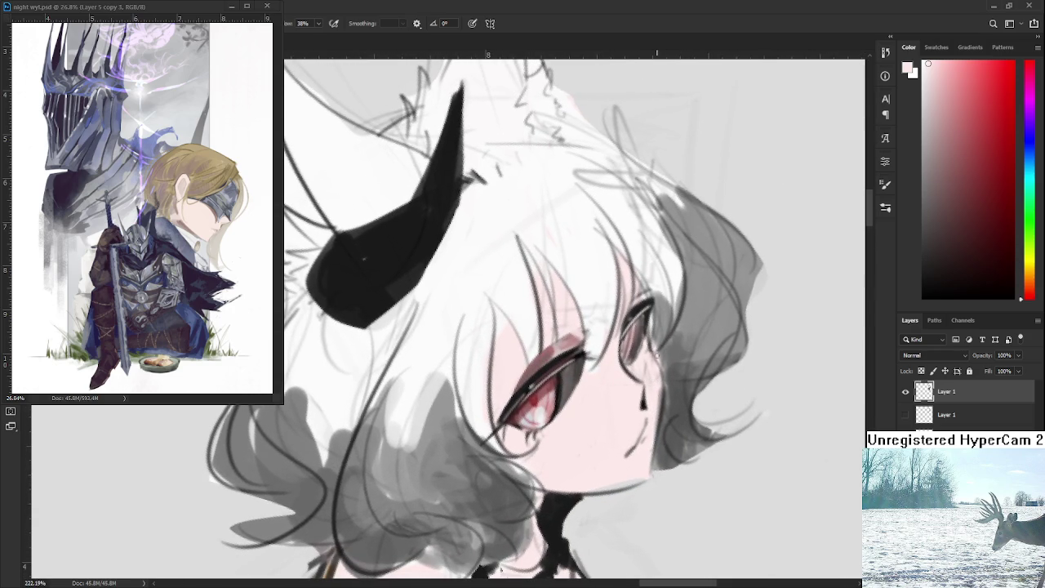
left_click(621, 373, "alt")
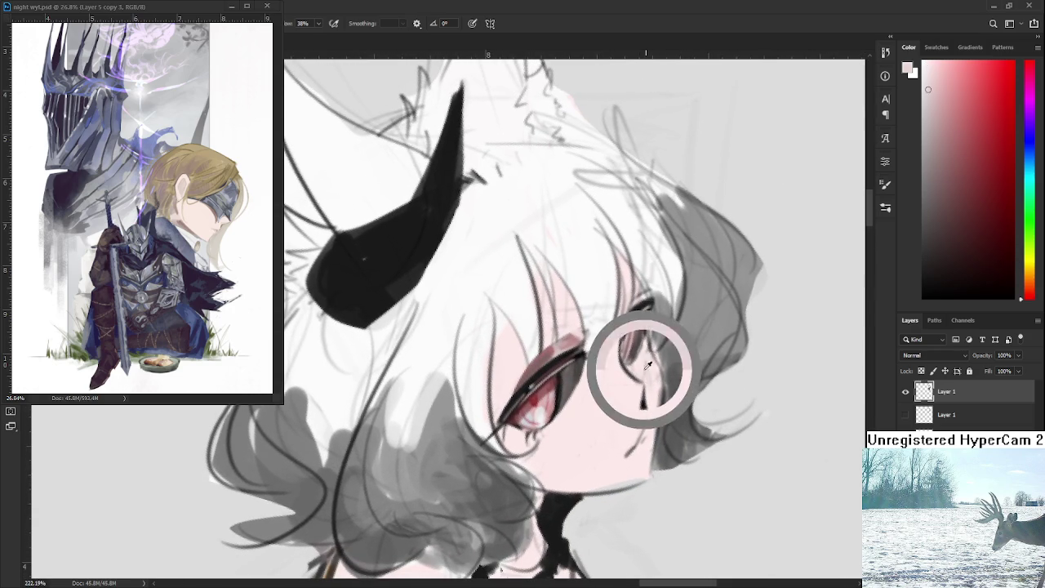
left_click(539, 378, "alt")
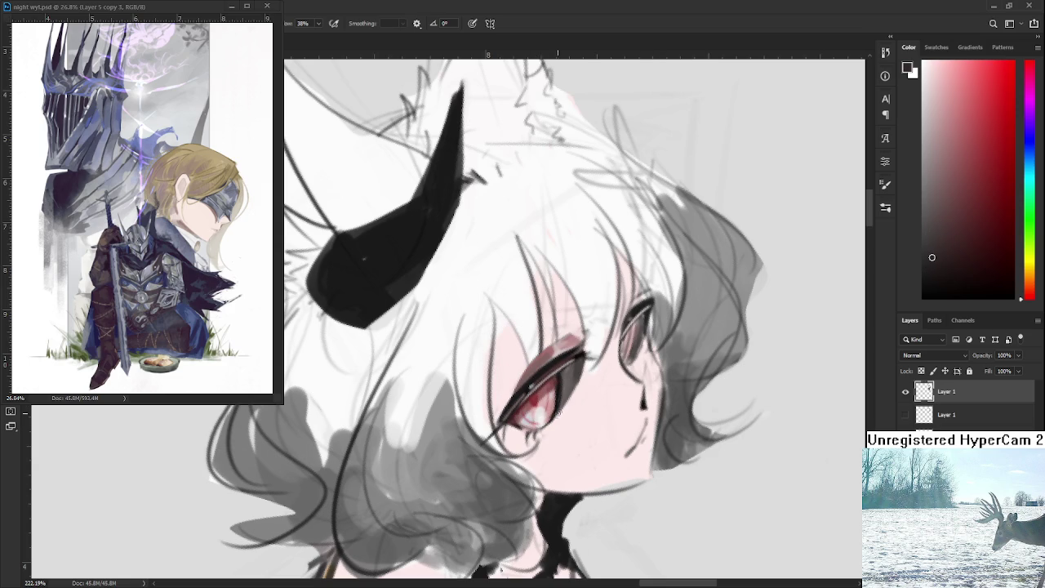
left_click_drag(552, 418, 572, 399)
Sample a darker tone and a light pink near the eye, then zoom out to check the figure
left_click(544, 374, "alt")
left_click(575, 367, "alt")
left_click(584, 372, "alt")
left_click_drag(588, 379, 655, 437)
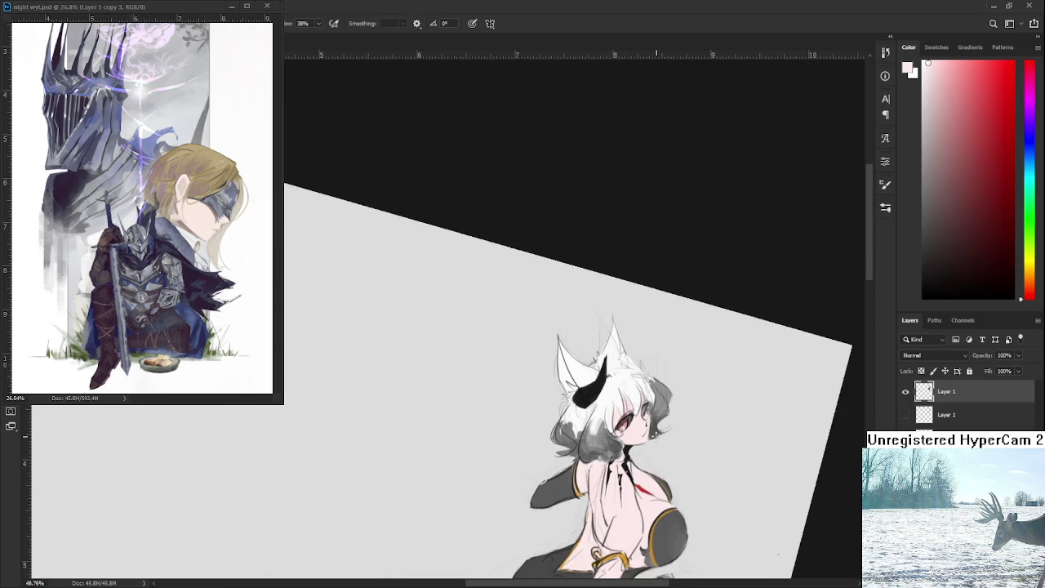
Zoom back in and darken the lower-right edge of the red eye with a darker pink
mouse_move(655, 437)
left_mouse_down()
mouse_move(613, 390)
mouse_move(264, 493)
left_mouse_up()
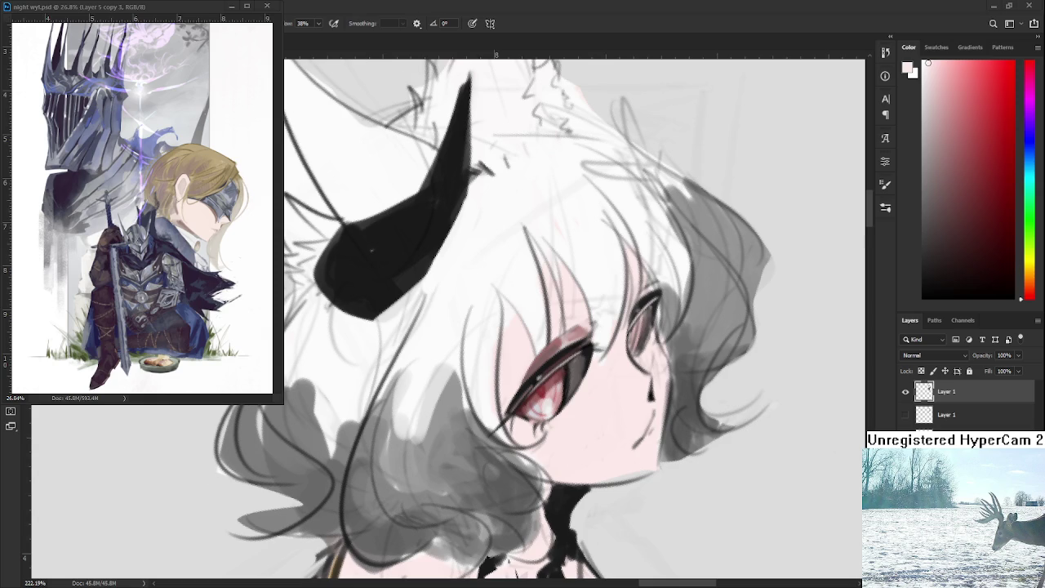
left_click(540, 365, "alt")
scroll(571, 443, "down", 1)
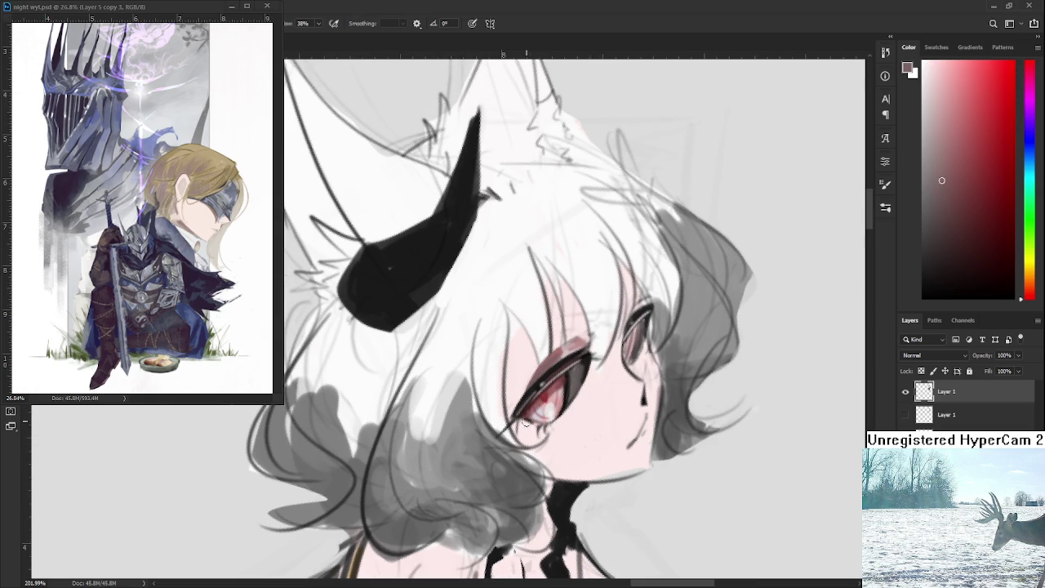
mouse_move(548, 431)
left_mouse_down()
mouse_move(569, 406)
mouse_move(559, 423)
left_mouse_up()
left_click(561, 422, "alt")
left_click(565, 419, "alt")
Pan, tilt and level the view so the face sits close and centred
mouse_move(577, 374)
left_mouse_down()
mouse_move(558, 429)
mouse_move(577, 400)
left_mouse_up()
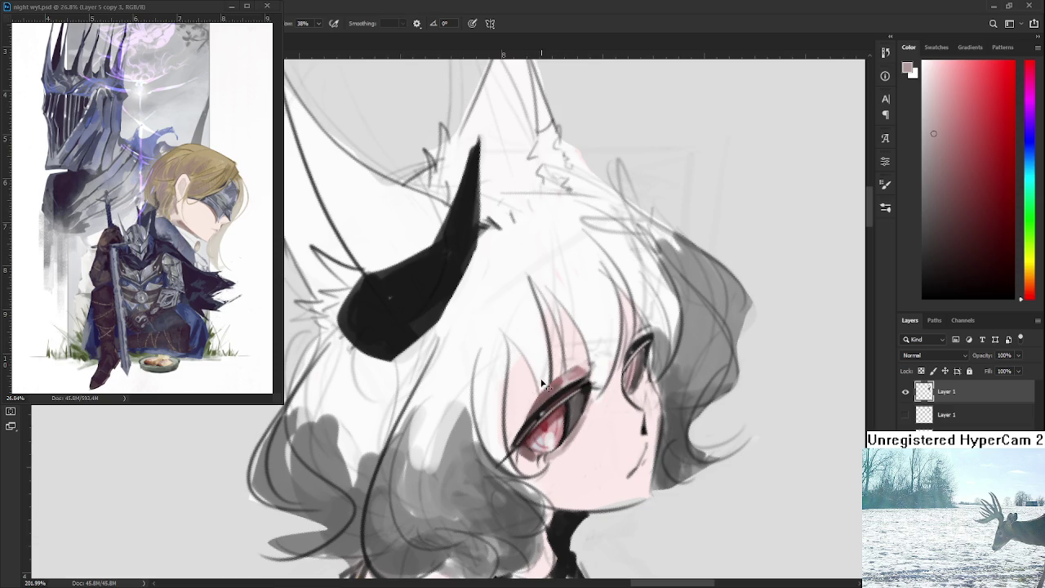
left_click(570, 349, "alt")
mouse_move(570, 350)
left_mouse_down()
mouse_move(527, 414)
mouse_move(546, 400)
left_mouse_up()
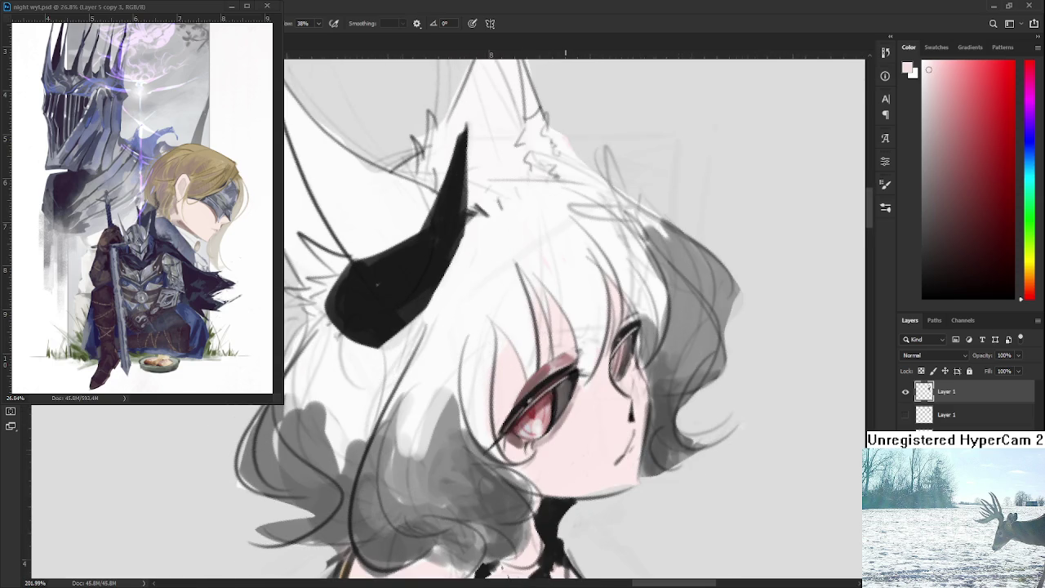
scroll(547, 404, "down", 3)
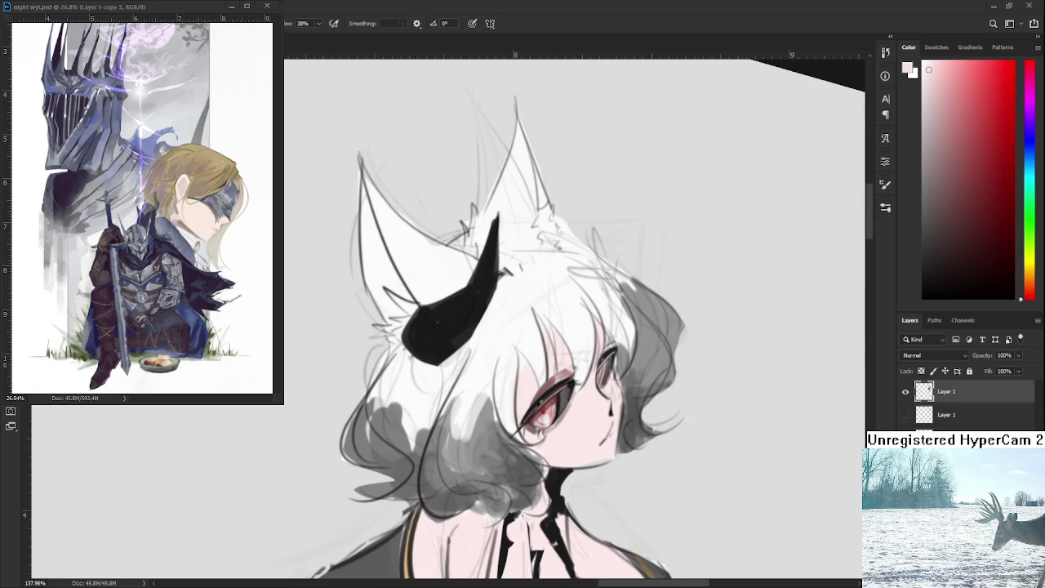
left_click_drag(711, 448, 571, 448)
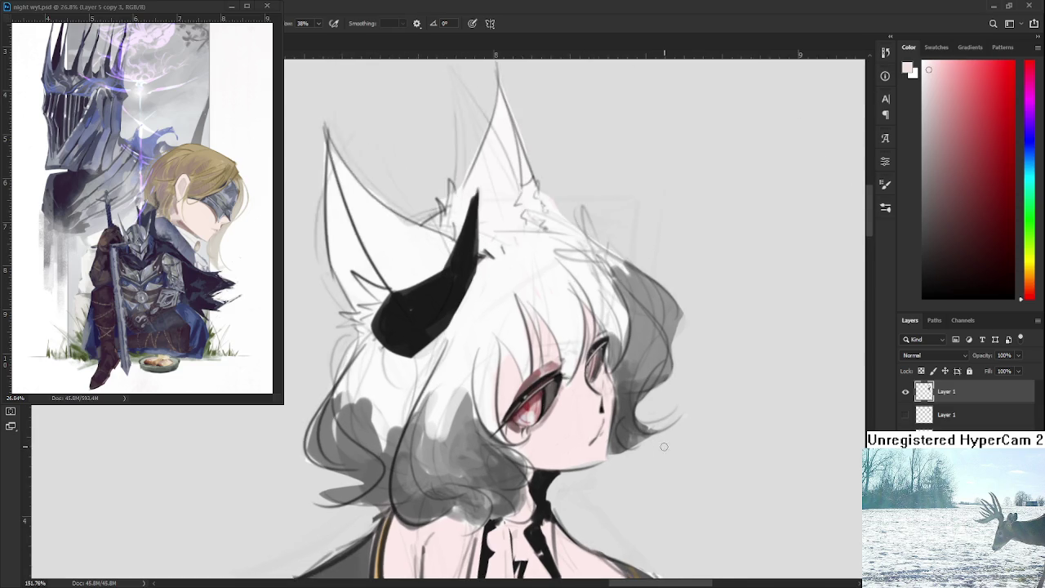
scroll(572, 448, "up", 2)
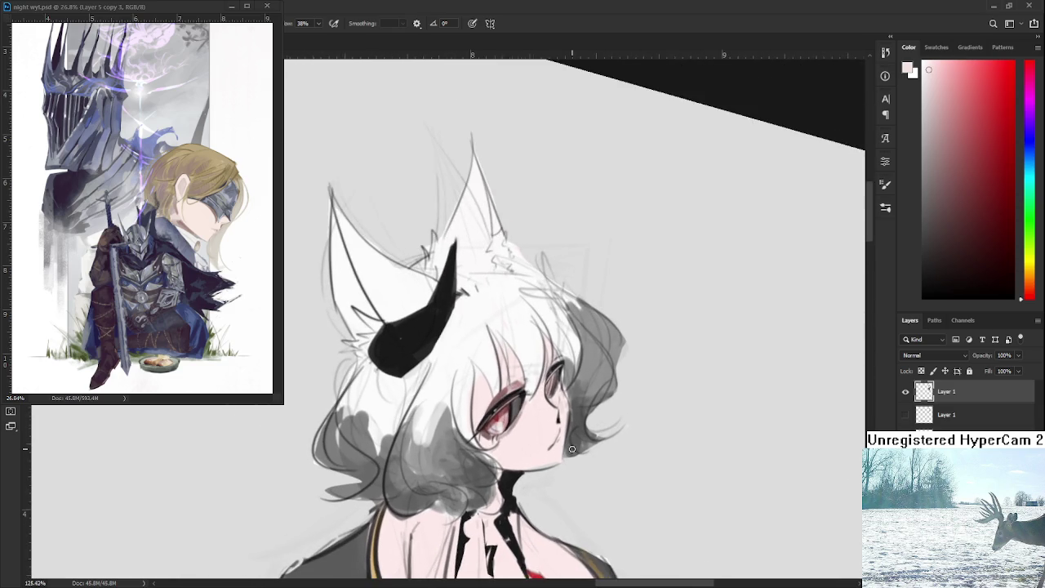
scroll(572, 448, "up", 2)
left_click_drag(572, 448, 490, 395)
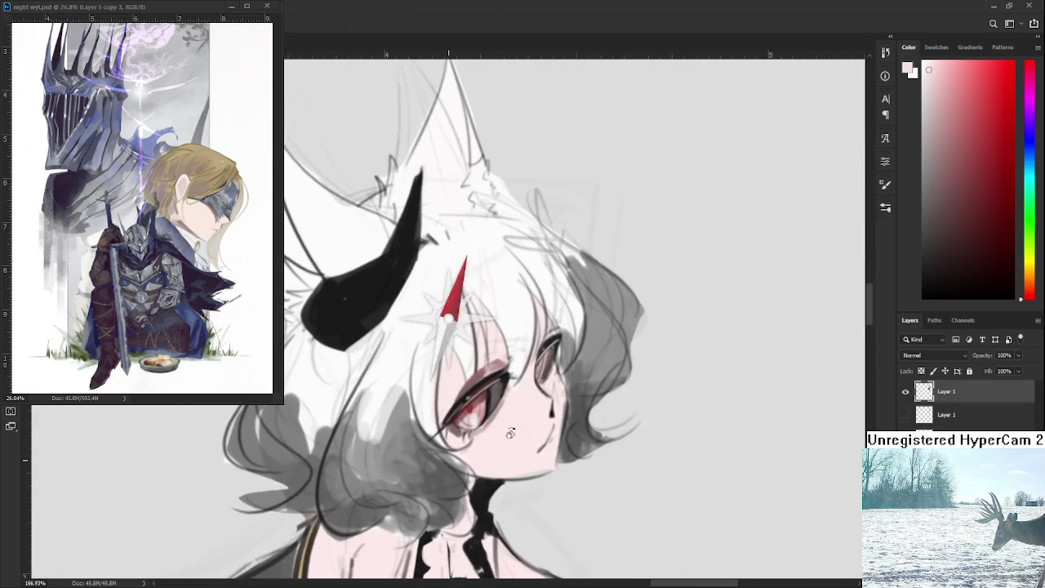
Sample dark eye tones and pale skin pinks from around the eye and chin
left_click(484, 424, "alt")
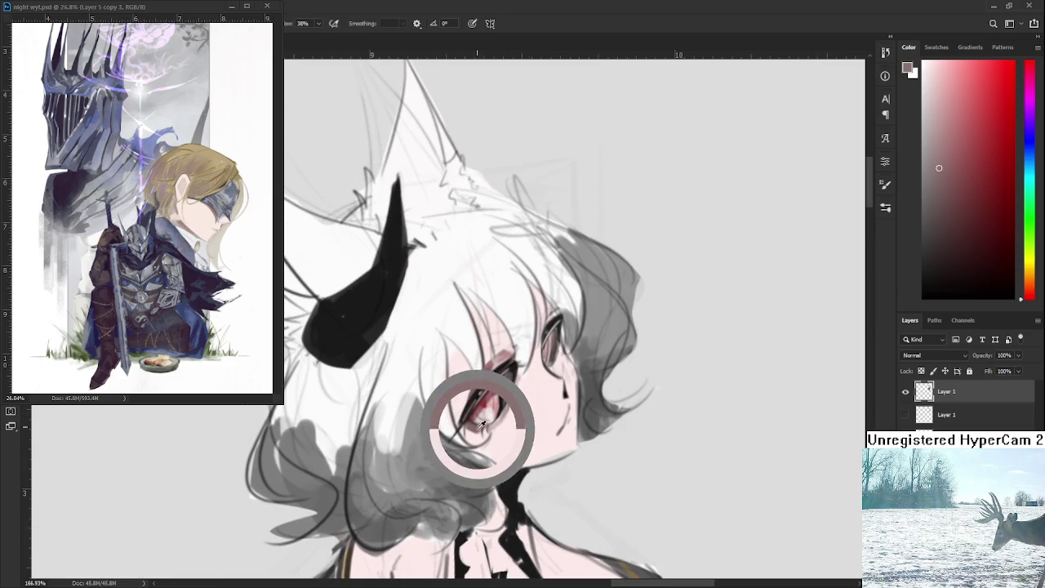
left_click(524, 397, "alt")
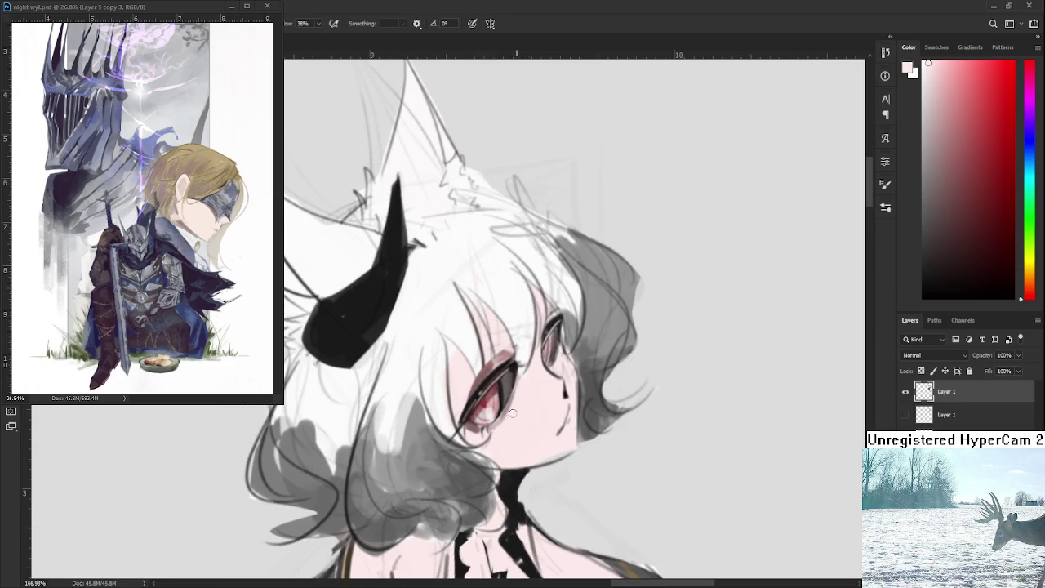
left_click(513, 412, "alt")
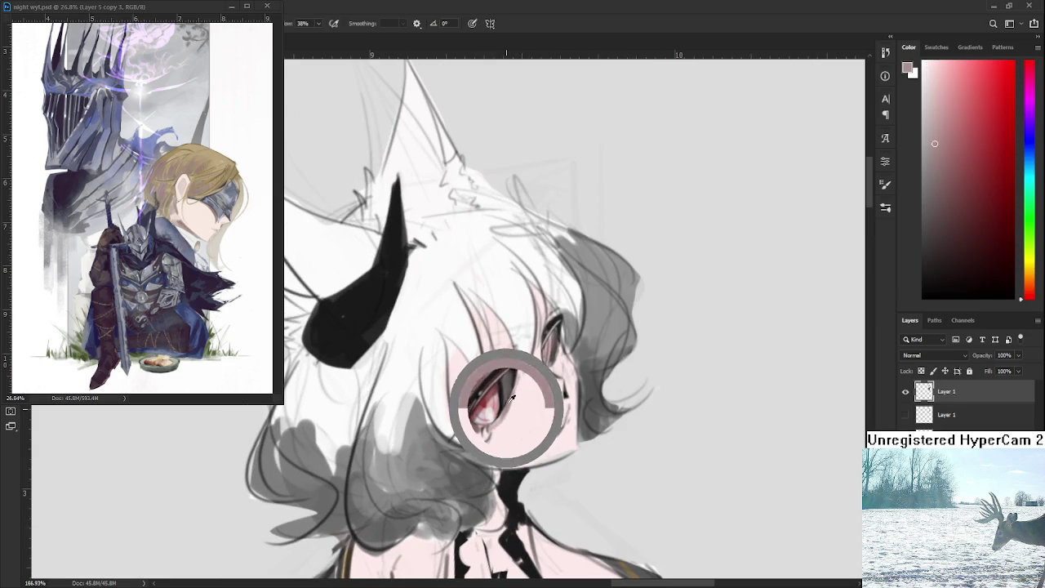
left_click(492, 384, "alt")
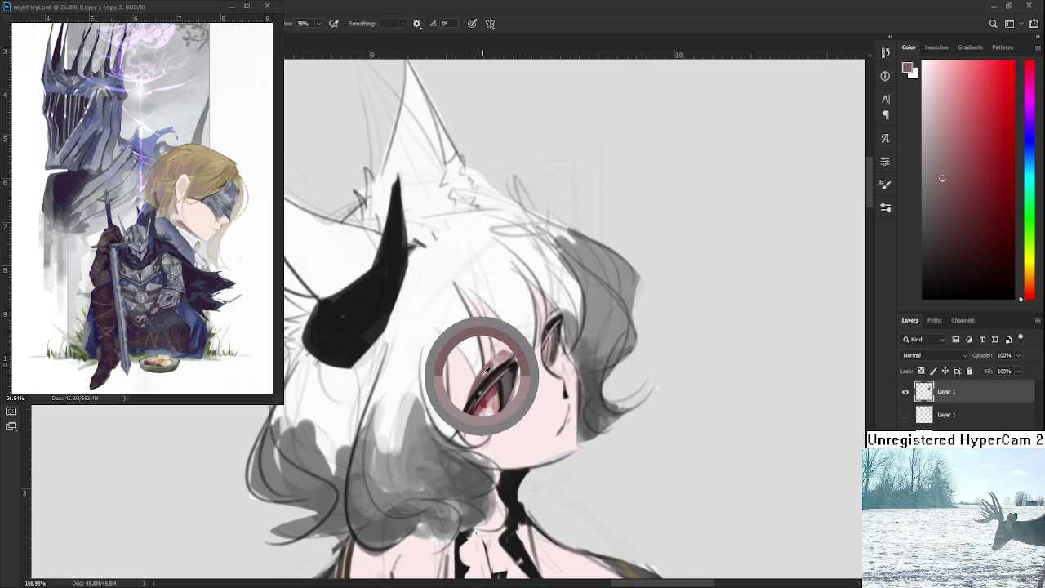
scroll(493, 392, "down", 1)
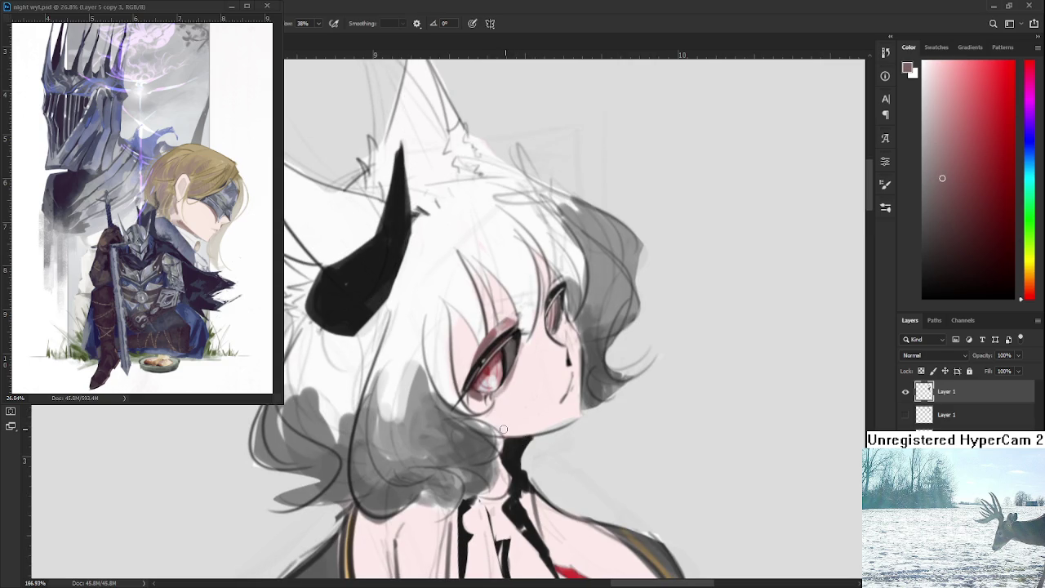
left_click(534, 428, "alt")
left_click(531, 427, "alt")
Paint soft pink shading strokes on the chin, then pick a muted mauve from the eye
mouse_move(571, 415)
left_mouse_down()
mouse_move(503, 430)
mouse_move(513, 427)
left_mouse_up()
left_click(539, 420, "alt")
left_click(536, 418, "alt")
left_click_drag(571, 412, 521, 401)
left_click(513, 368, "alt")
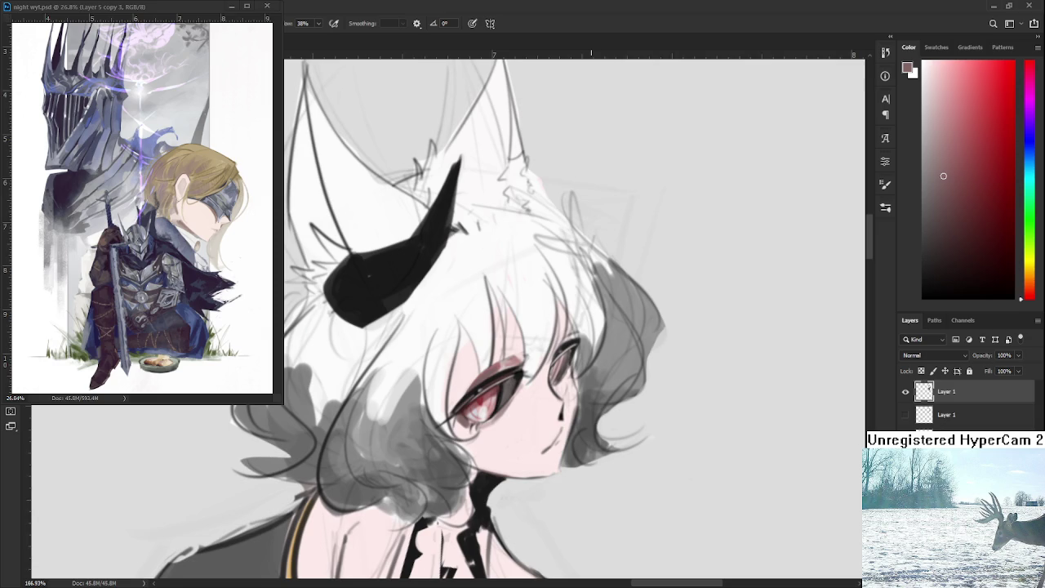
scroll(530, 367, "down", 1)
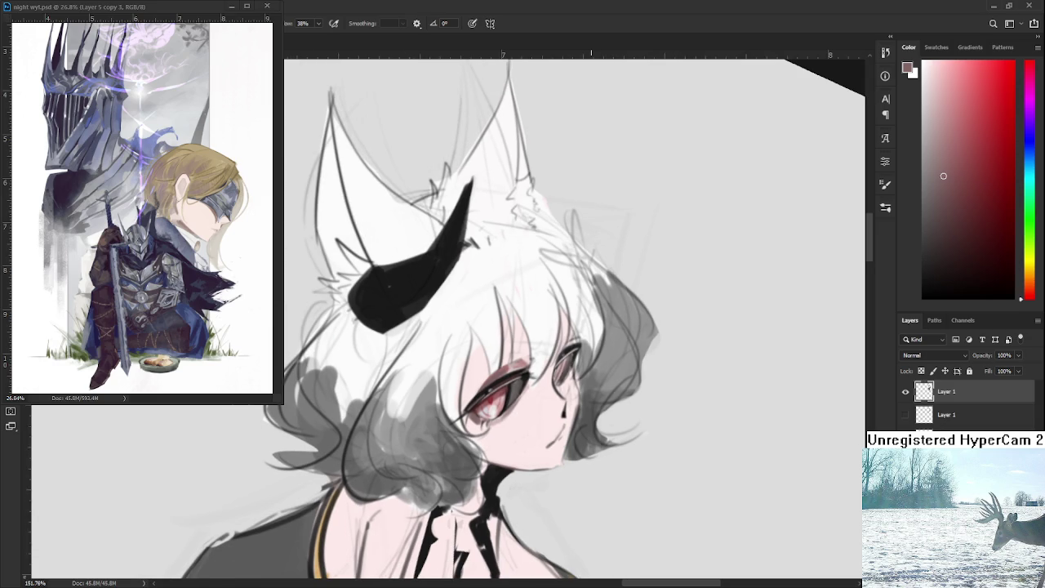
scroll(591, 392, "up", 2)
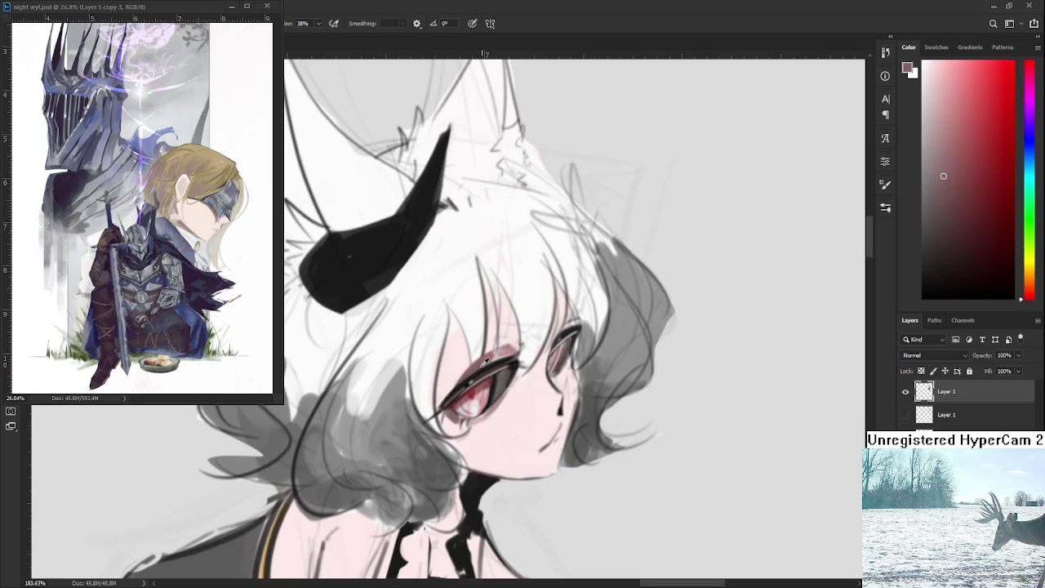
left_click_drag(518, 428, 508, 402)
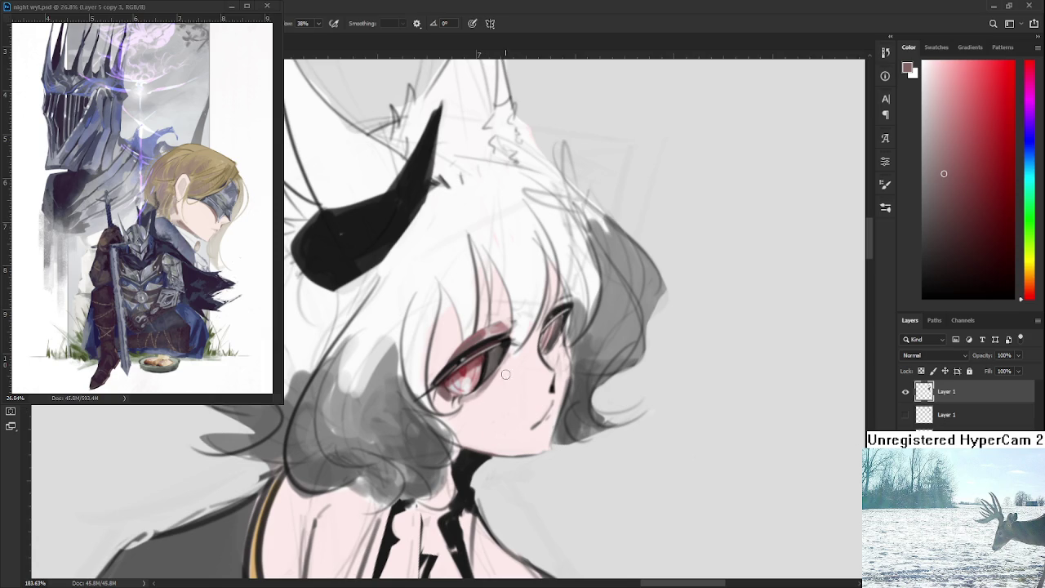
left_click(503, 324, "alt")
Paint mauve blush strokes on the cheek just below the eye
mouse_move(491, 403)
left_mouse_down()
mouse_move(492, 437)
mouse_move(499, 431)
left_mouse_up()
mouse_move(509, 388)
left_mouse_down()
mouse_move(505, 418)
mouse_move(510, 408)
left_mouse_up()
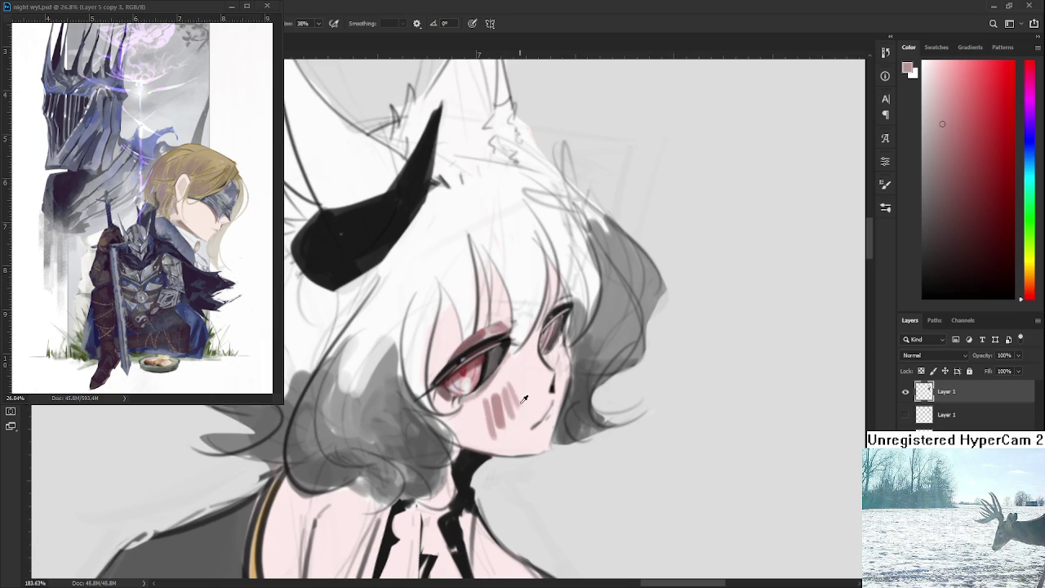
left_click(508, 387, "alt")
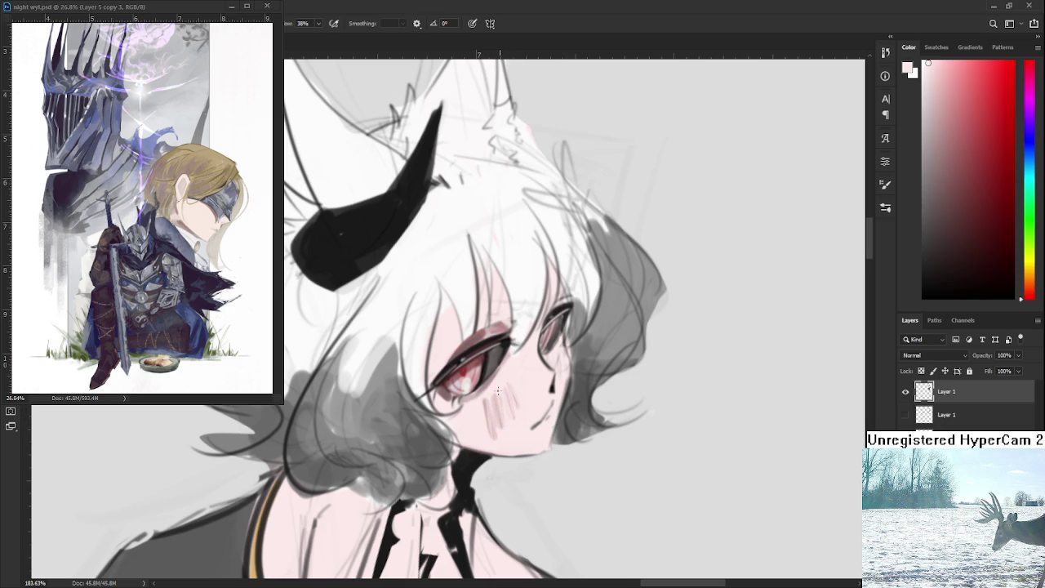
Sample cheek, eye-red and light pink tones, then enlarge the brush
left_click(515, 430, "alt")
left_click(490, 390, "alt")
left_click(490, 390, "alt")
left_click(468, 369, "alt")
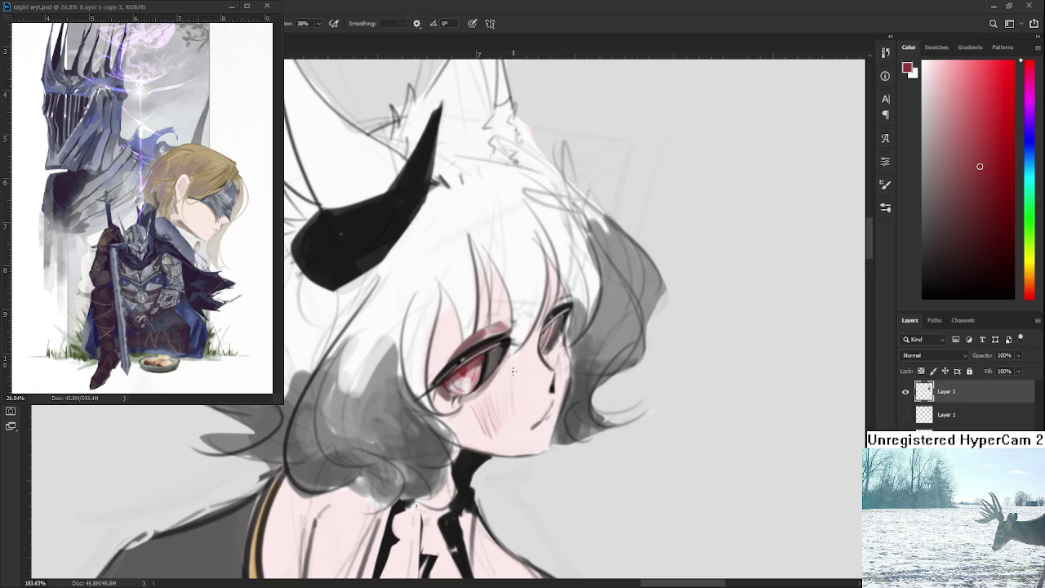
left_click(512, 432, "alt")
key("bracketright")
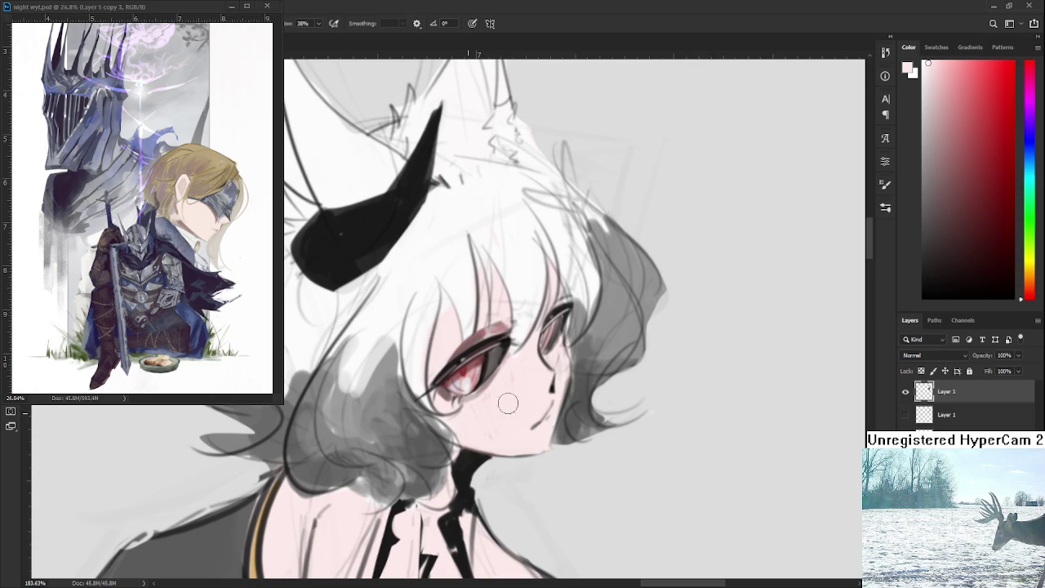
Paint mauve blush strokes on the cheek and soften them
scroll(506, 375, "up", 1)
left_click(482, 373, "alt")
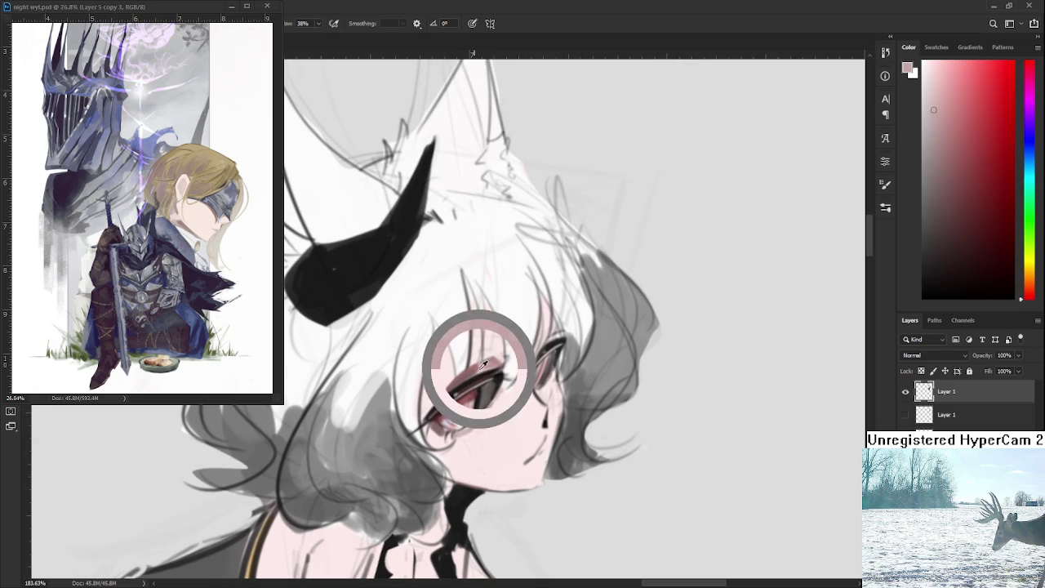
left_click_drag(461, 445, 493, 469)
left_click(505, 443, "alt")
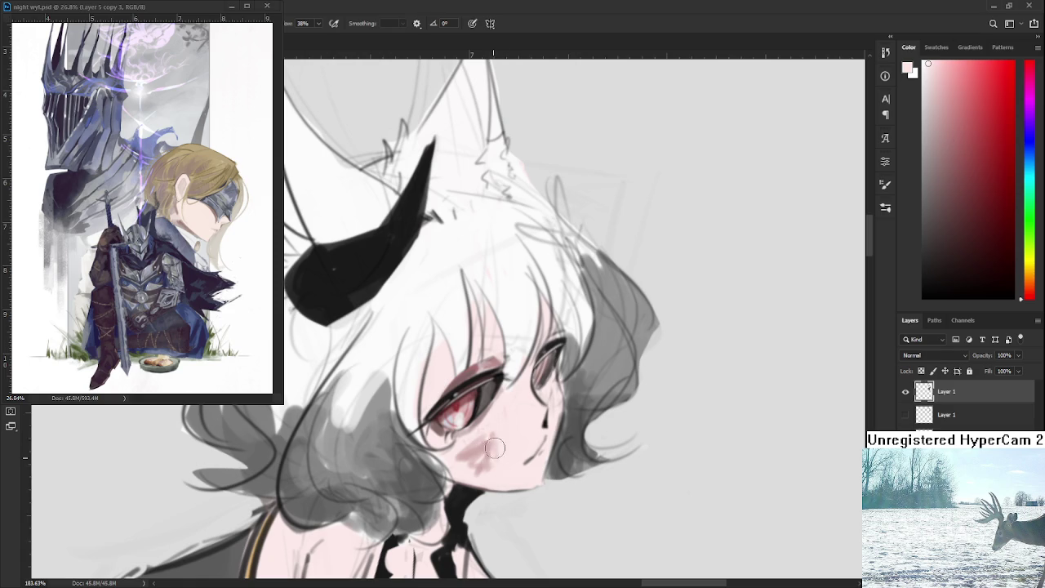
left_click_drag(467, 432, 457, 461)
left_click(476, 450, "alt")
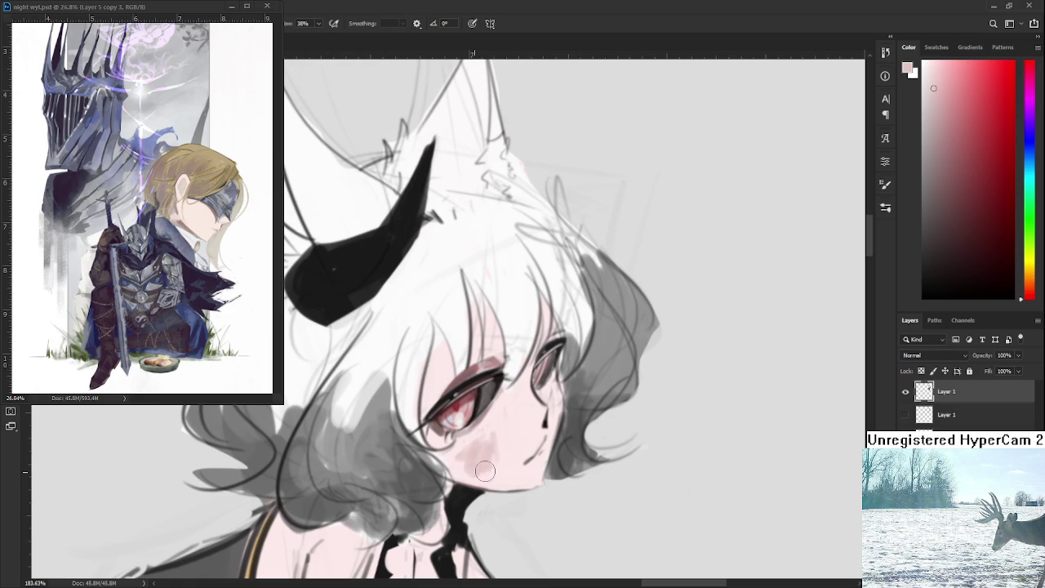
Sample a range of cheek pinks, from darker tones to the near-white skin
left_click(499, 433, "alt")
left_click(477, 451, "alt")
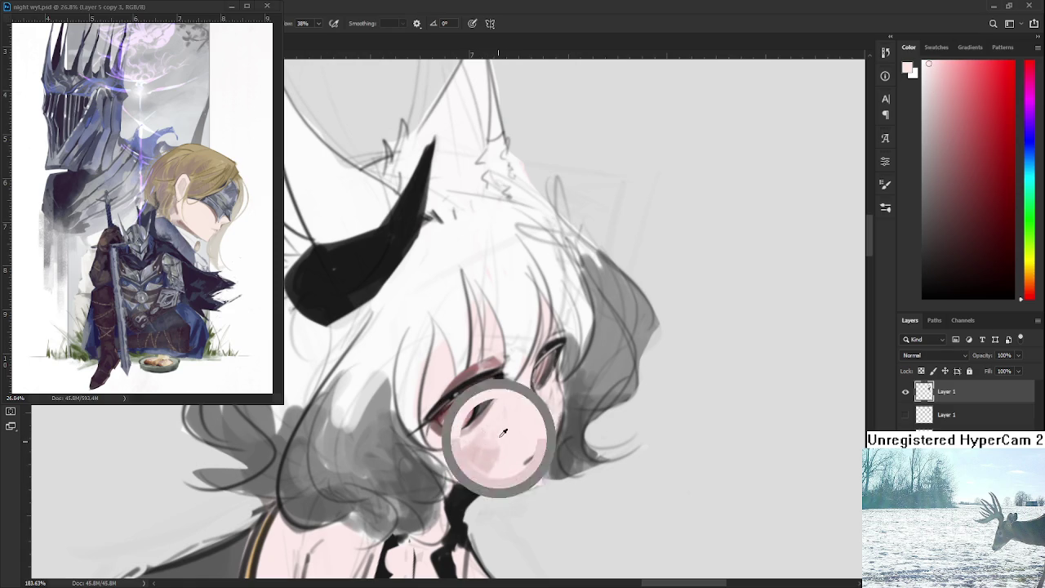
left_click(458, 444, "alt")
left_click(483, 452, "alt")
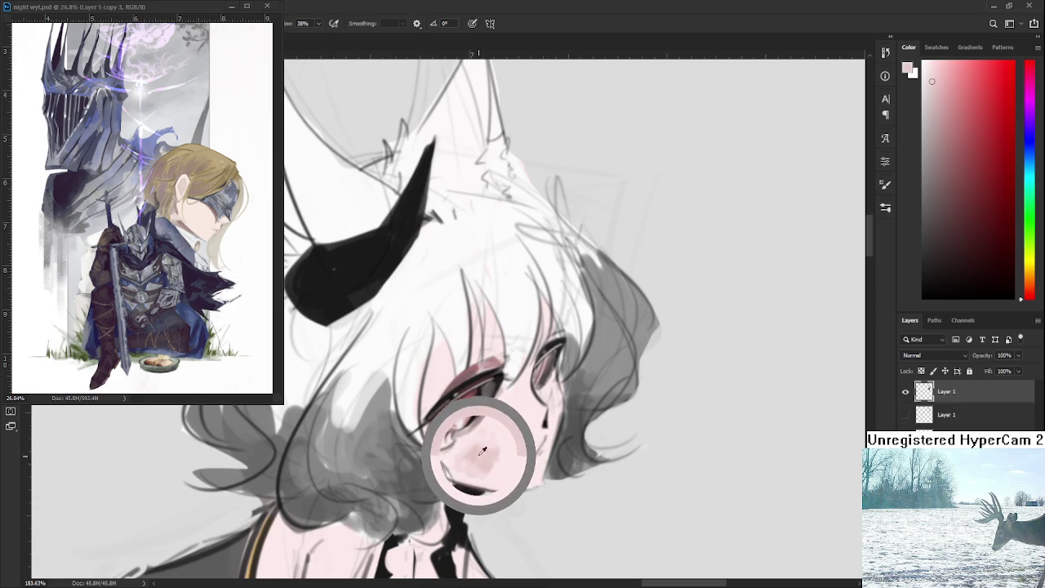
left_click(499, 446, "alt")
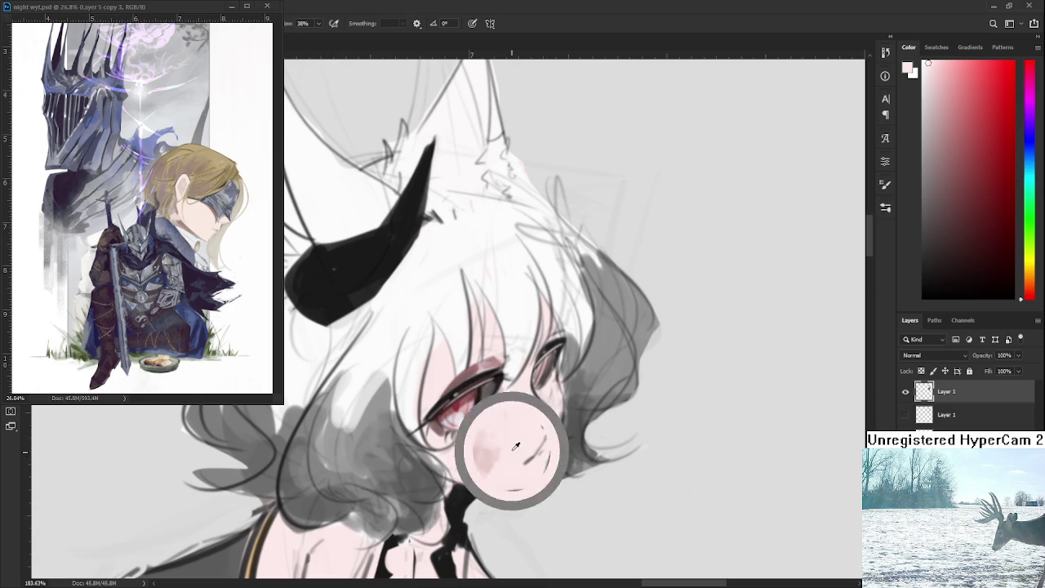
left_click(499, 455, "alt")
left_click(507, 464, "alt")
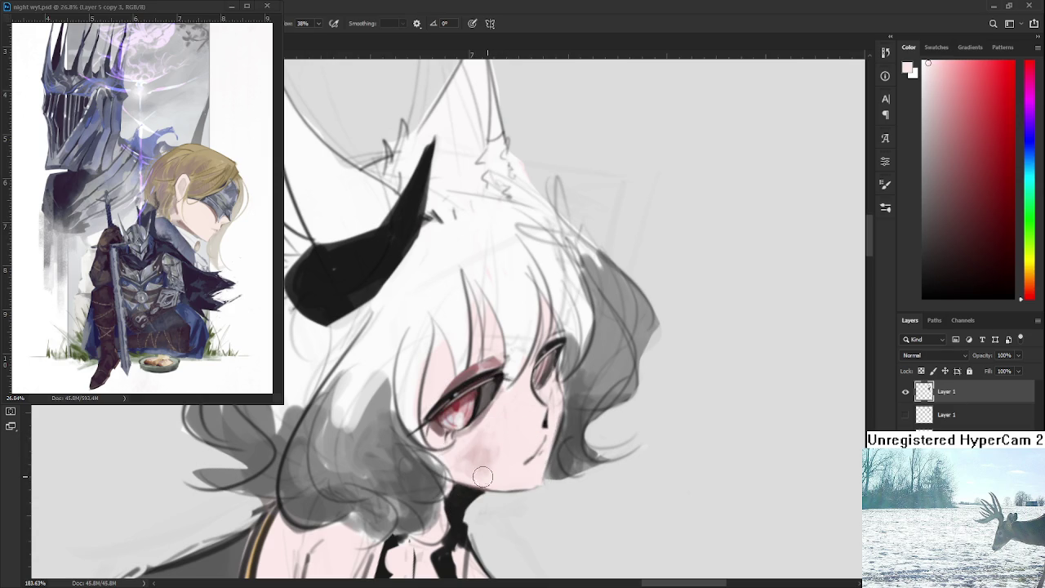
left_click(486, 471, "alt")
left_click(488, 459, "alt")
left_click(495, 456, "alt")
left_click(499, 455, "alt")
left_click(527, 455, "alt")
left_click(499, 452, "alt")
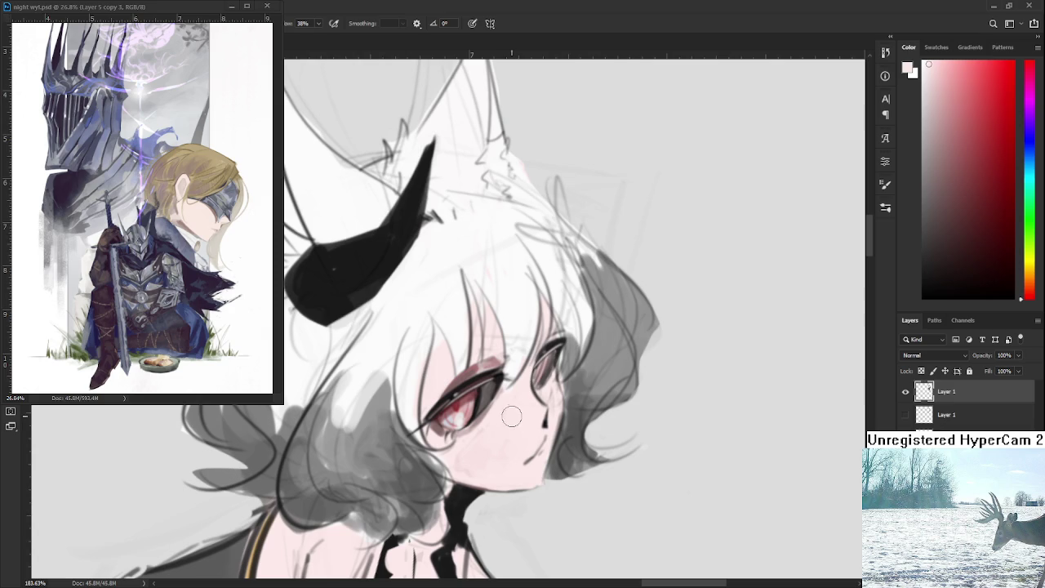
Pick an eyelid pinkish-grey, hatch diagonal blush strokes, then choose very light pink with a bigger brush
left_click(462, 386, "alt")
left_click(476, 422, "alt")
left_click_drag(476, 421, 478, 364)
left_click_drag(466, 443, 484, 469)
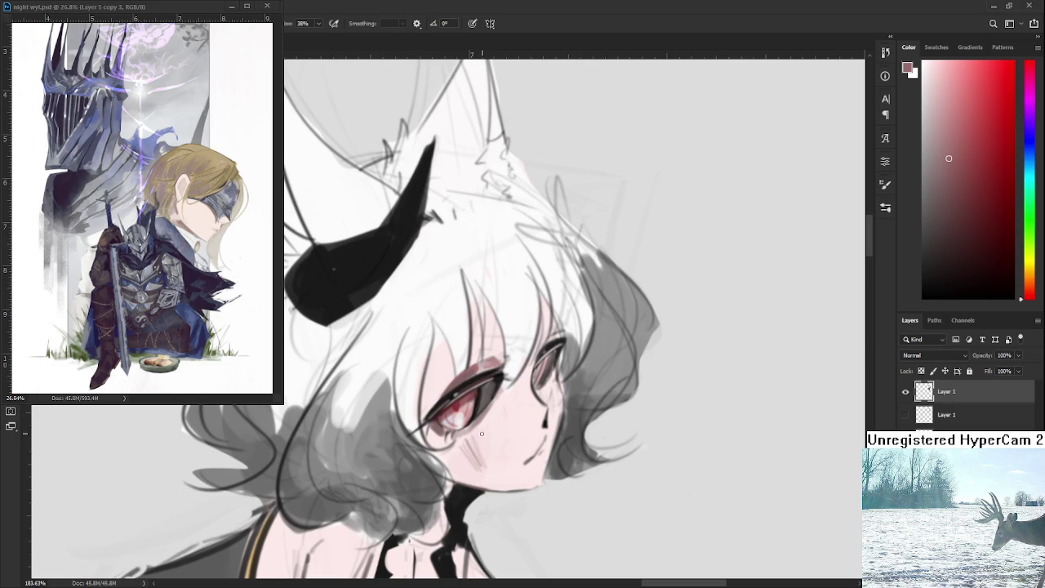
left_click(480, 441, "alt")
key("bracketright")
key("bracketright")
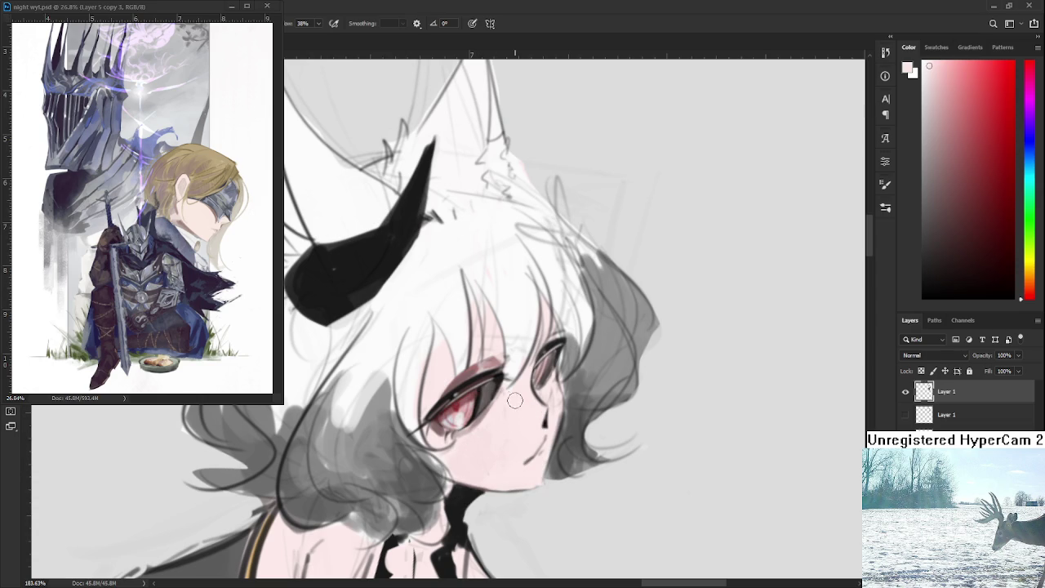
left_click(487, 373, "alt")
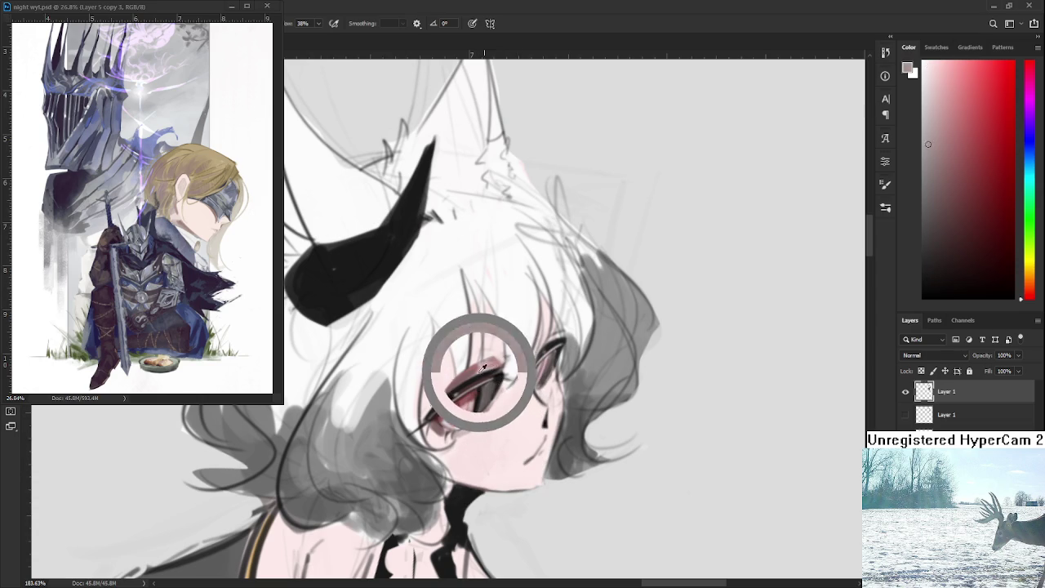
scroll(487, 374, "up", 2)
left_click_drag(492, 391, 551, 412)
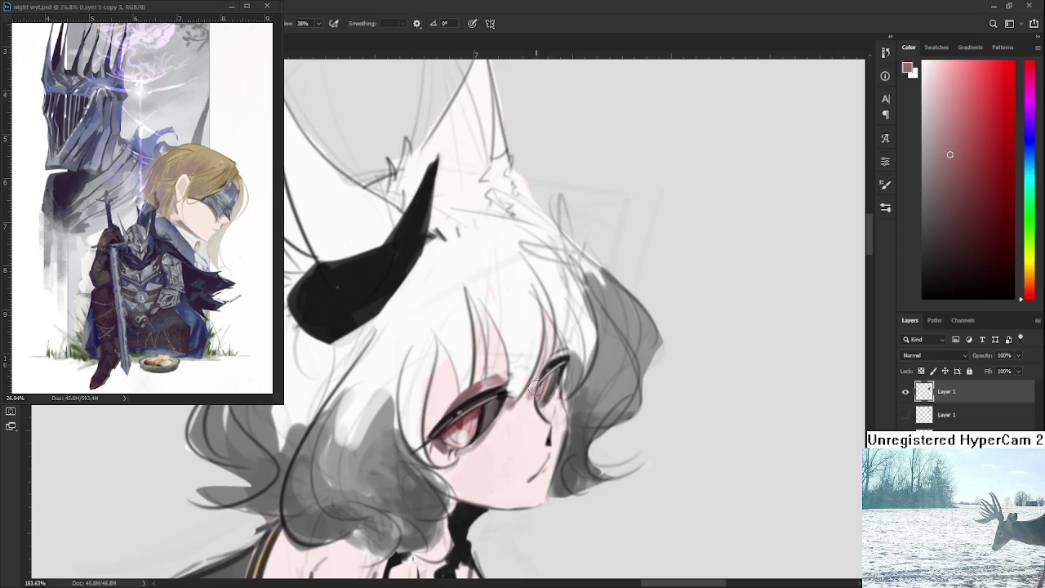
left_click(530, 408, "alt")
scroll(542, 408, "down", 1)
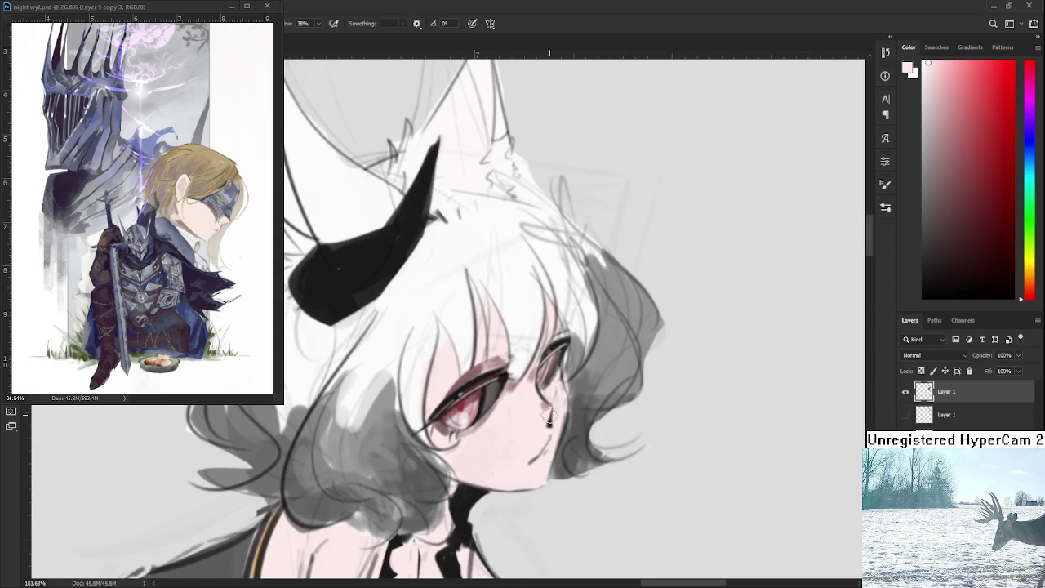
left_click(551, 404, "alt")
left_click(548, 398, "alt")
left_click(551, 393, "alt")
left_click(544, 406, "alt")
left_click(532, 402, "alt")
mouse_move(541, 418)
left_mouse_down()
mouse_move(531, 368)
mouse_move(552, 408)
left_mouse_up()
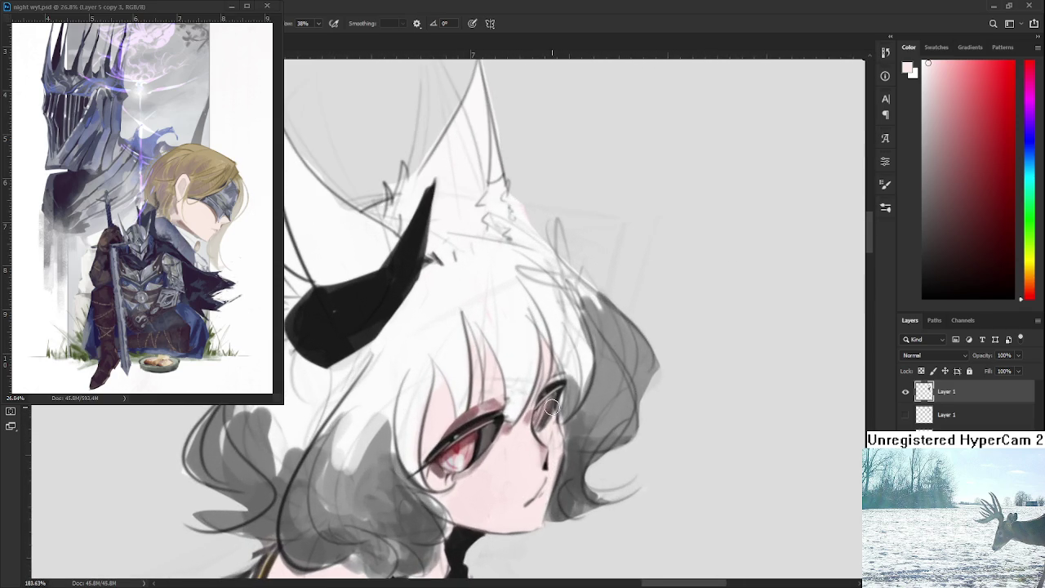
left_click(457, 414, "alt")
left_click(468, 441, "alt")
left_click_drag(468, 441, 461, 437, "alt")
left_click(465, 453, "alt")
scroll(606, 393, "down", 5)
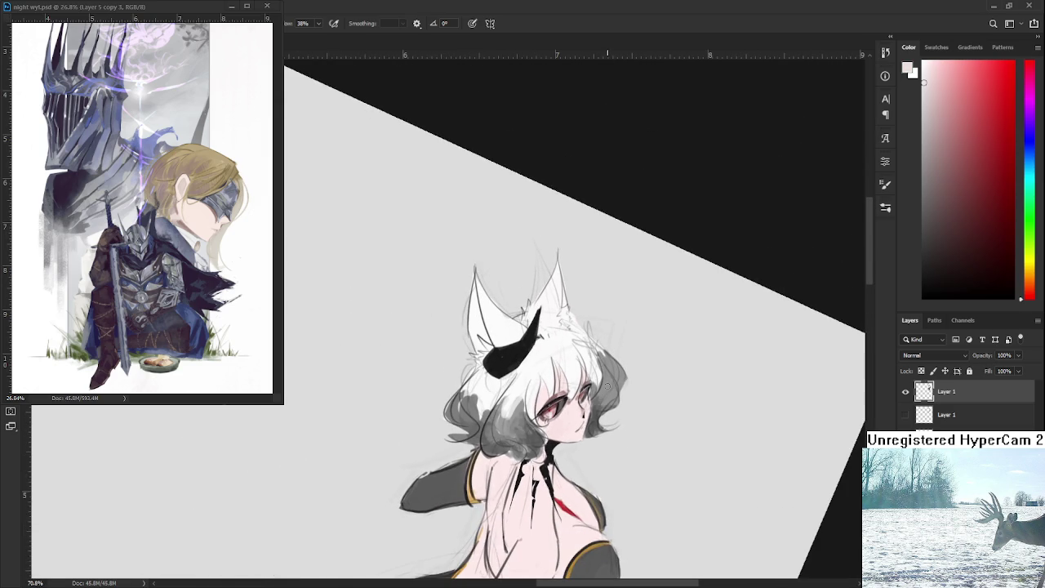
Paint a short dark nose line below the eye, then swap the paint colour back to white
scroll(598, 400, "up", 2)
scroll(597, 400, "up", 2)
scroll(599, 399, "up", 2)
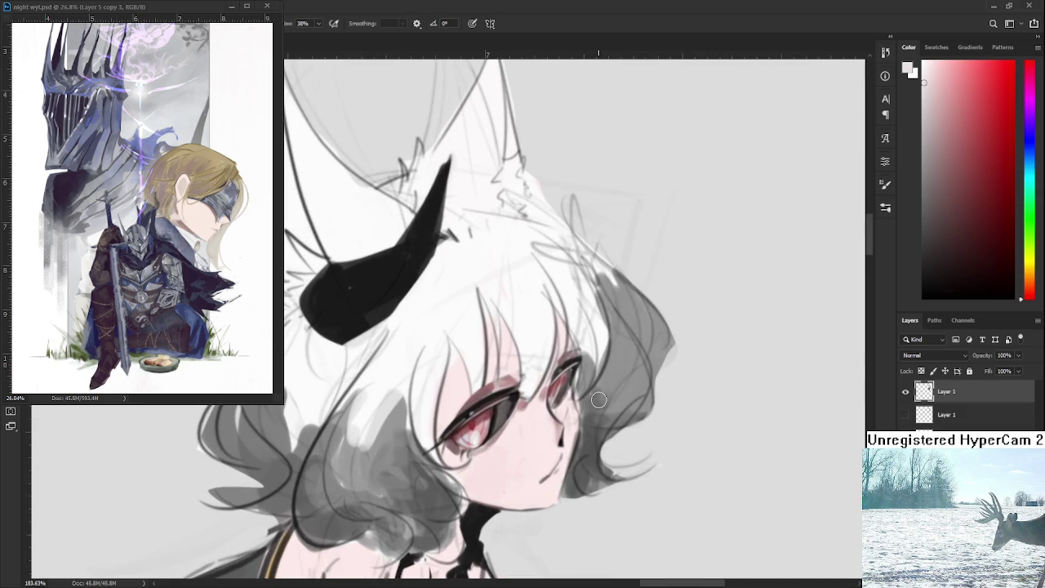
left_click_drag(560, 447, 560, 425)
left_click(583, 436, "alt")
key("x")
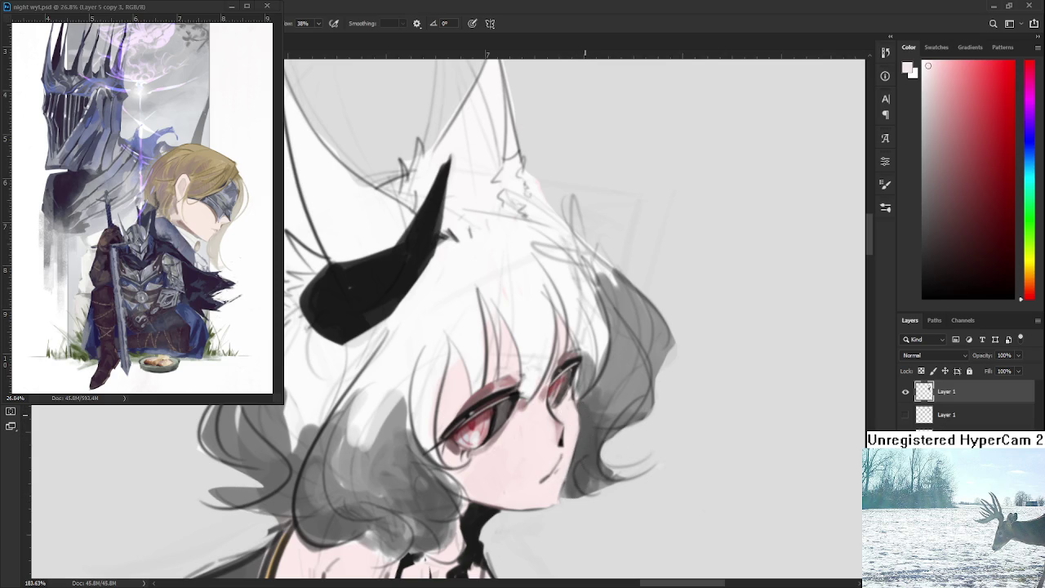
Adjust zoom and position around the head and sample the pale pink near the eye
scroll(561, 431, "down", 5)
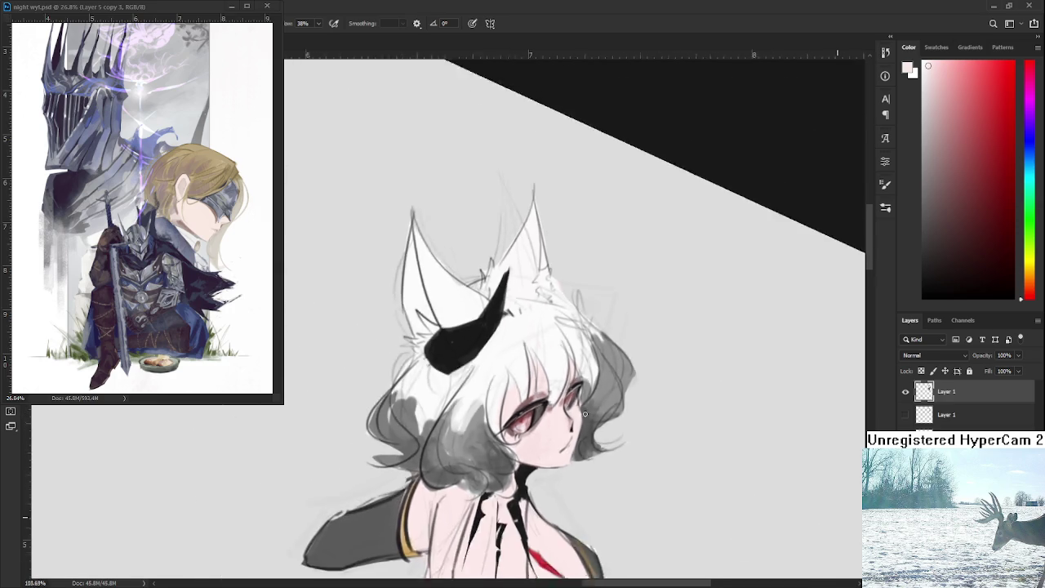
scroll(583, 422, "up", 1)
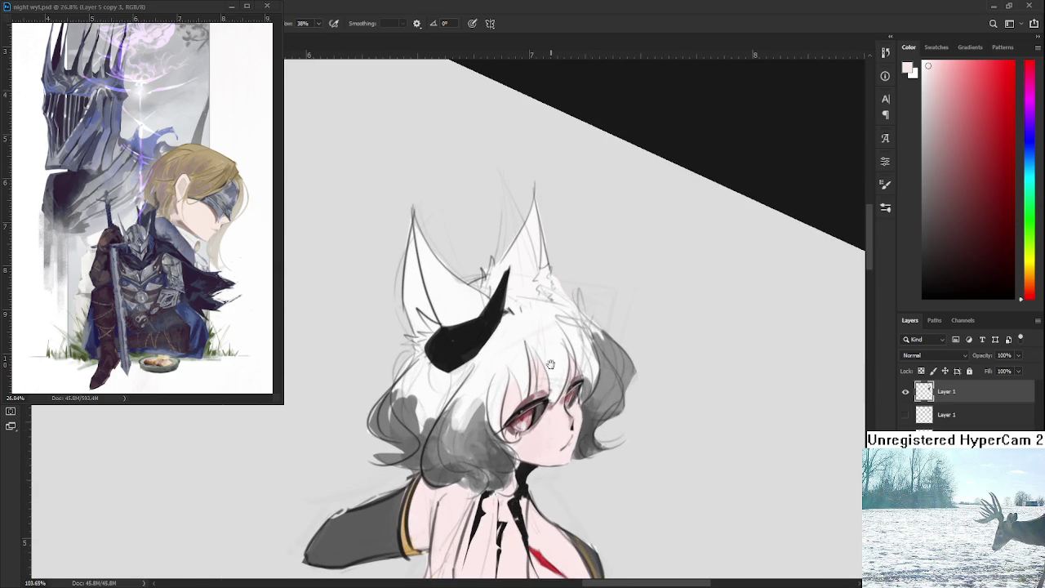
left_click_drag(551, 363, 575, 390)
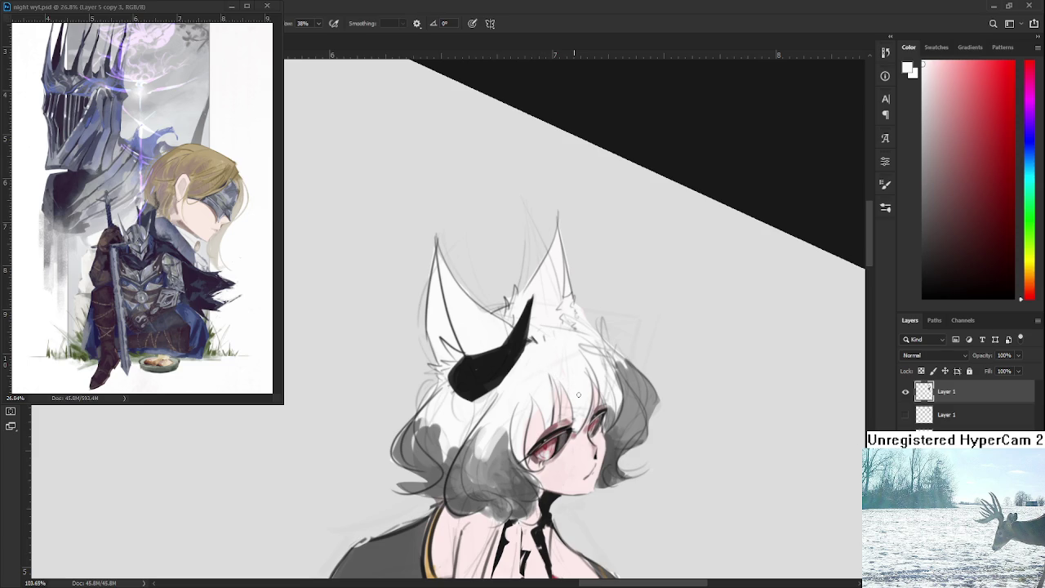
scroll(580, 382, "down", 4)
scroll(581, 382, "down", 3)
scroll(617, 490, "up", 1)
scroll(587, 474, "up", 1)
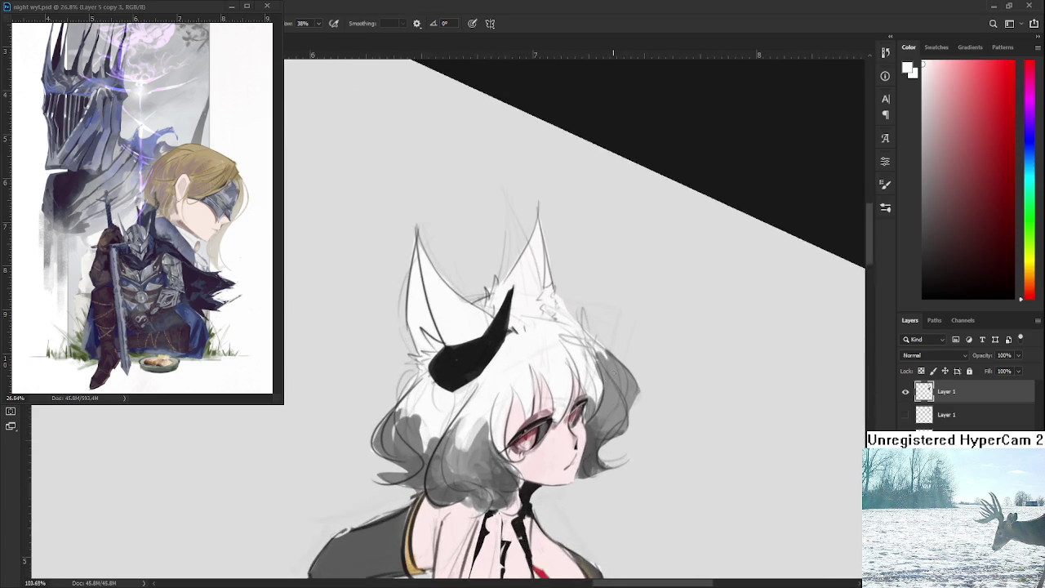
scroll(564, 461, "up", 1)
scroll(533, 444, "up", 1)
left_click(490, 447, "alt")
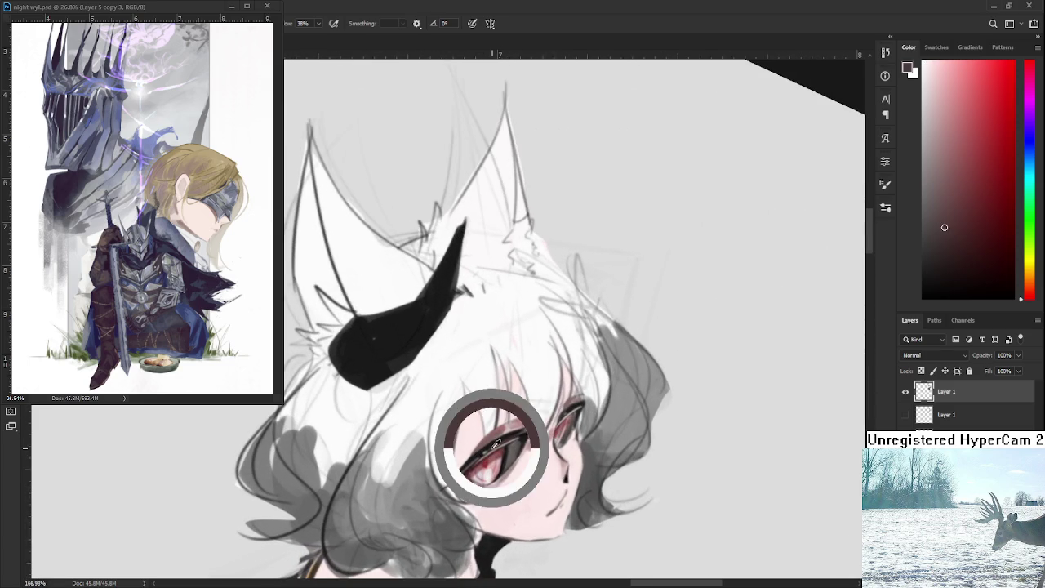
Bring the face into view at a tilted angle and pick a light skin pink
scroll(494, 438, "down", 3)
scroll(494, 439, "down", 2)
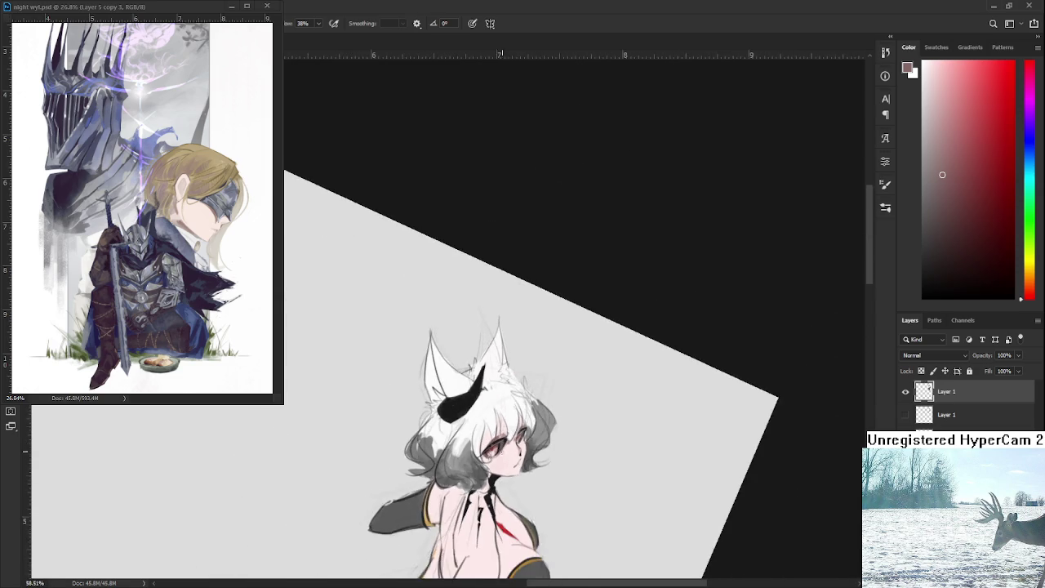
scroll(494, 438, "up", 2)
scroll(523, 441, "up", 2)
scroll(528, 448, "up", 2)
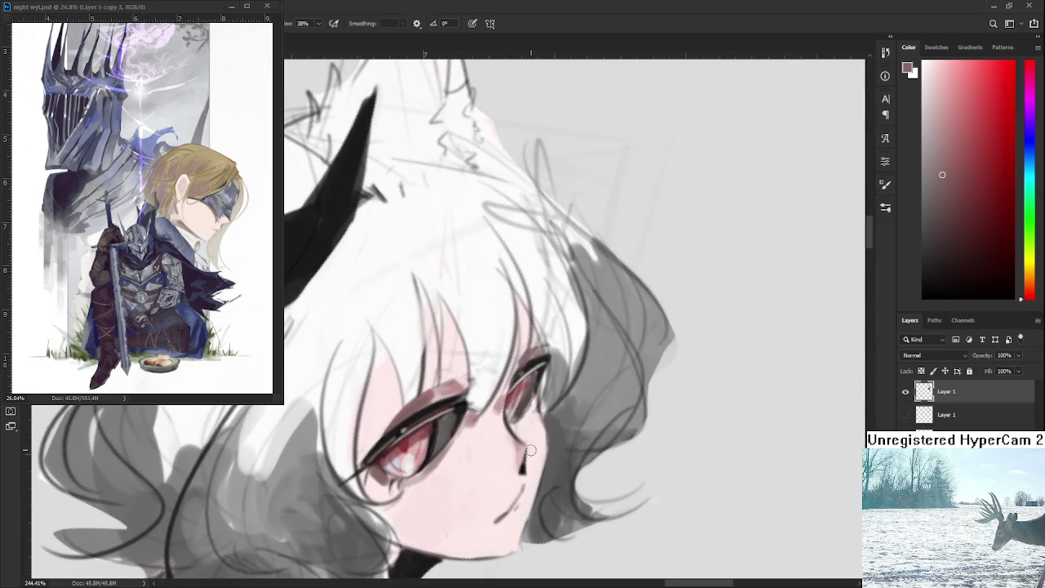
mouse_move(490, 458)
left_mouse_down()
mouse_move(511, 431)
mouse_move(522, 434)
left_mouse_up()
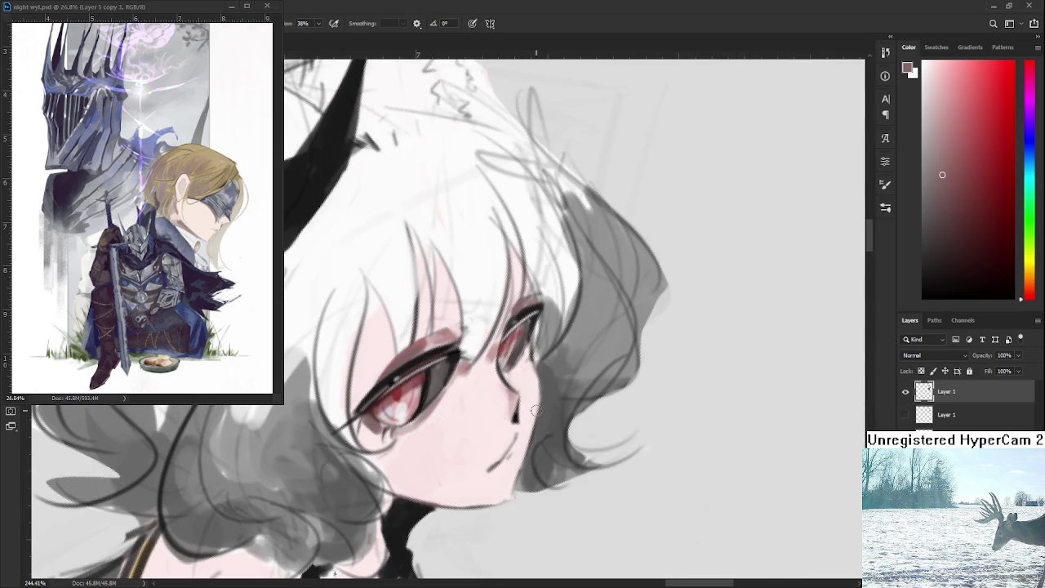
left_click_drag(517, 466, 613, 412)
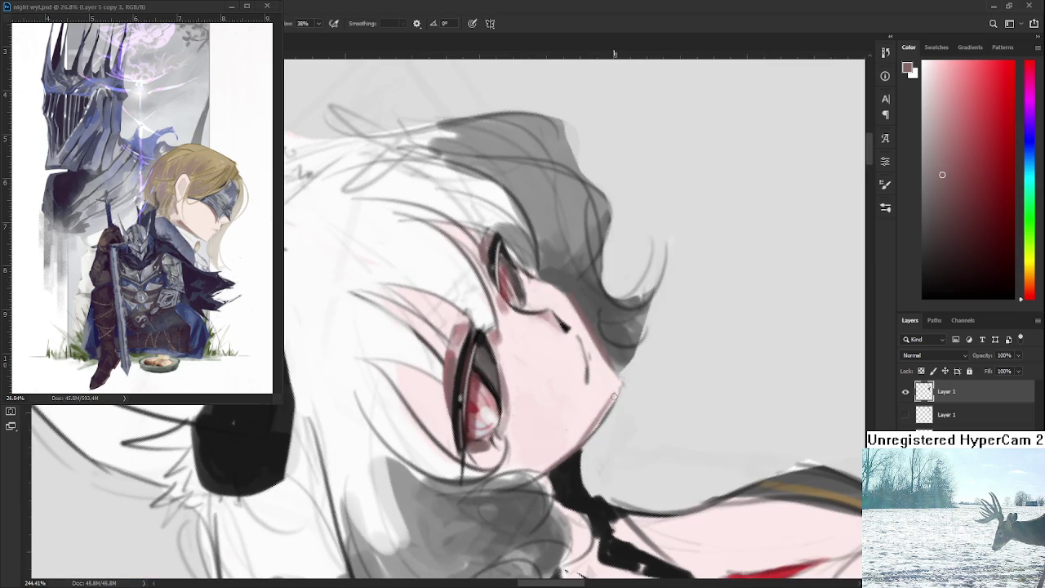
left_click(593, 414, "alt")
Tilt, straighten and zoom the view to show the whole character, then return to the Brush
left_click_drag(592, 414, 606, 443)
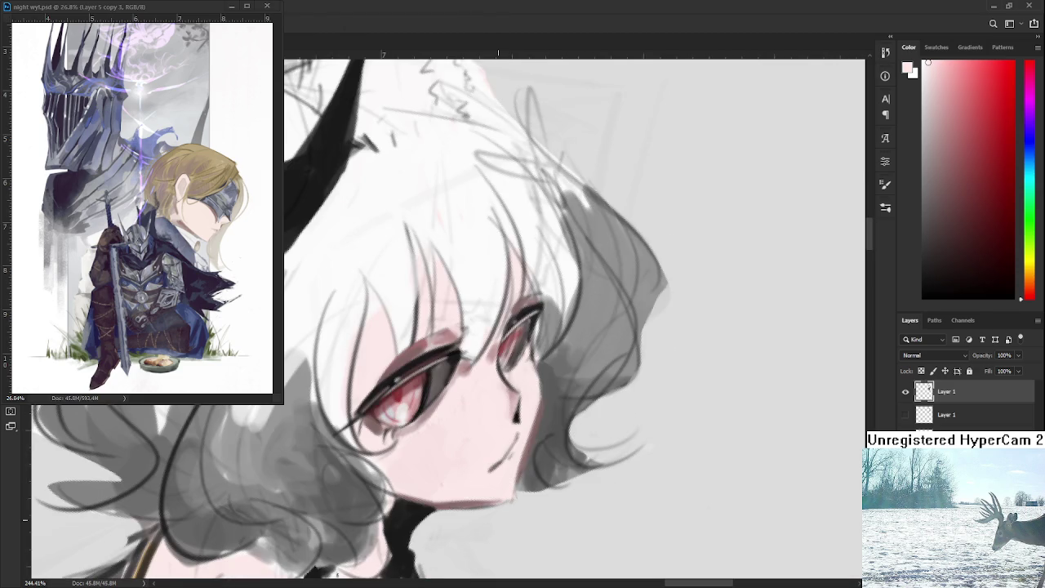
scroll(571, 457, "down", 5)
mouse_move(559, 473)
left_mouse_down()
mouse_move(570, 399)
mouse_move(642, 452)
left_mouse_up()
scroll(571, 398, "up", 1)
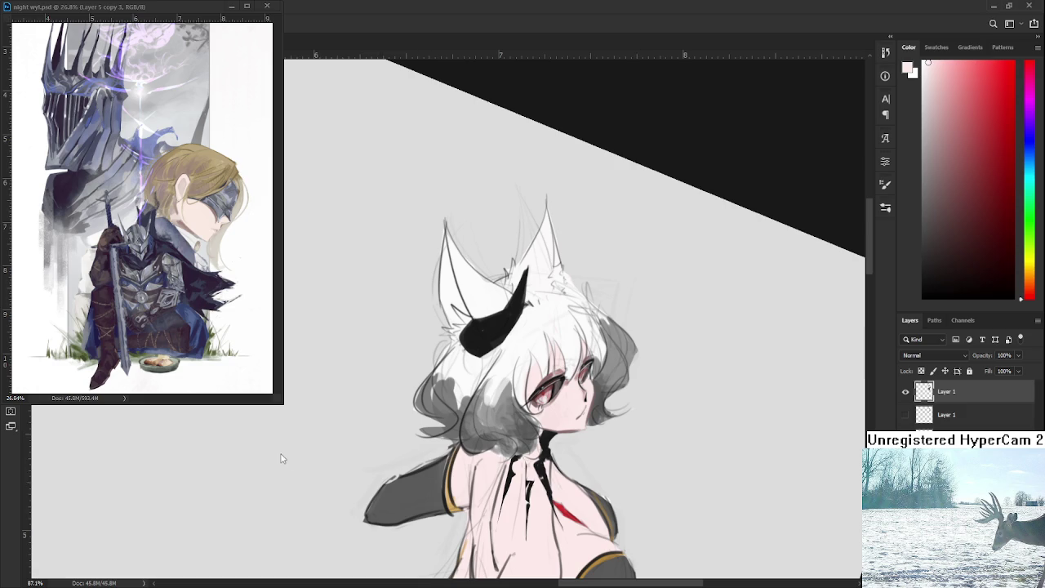
left_click_drag(571, 440, 588, 461)
scroll(587, 461, "up", 1)
key("b")
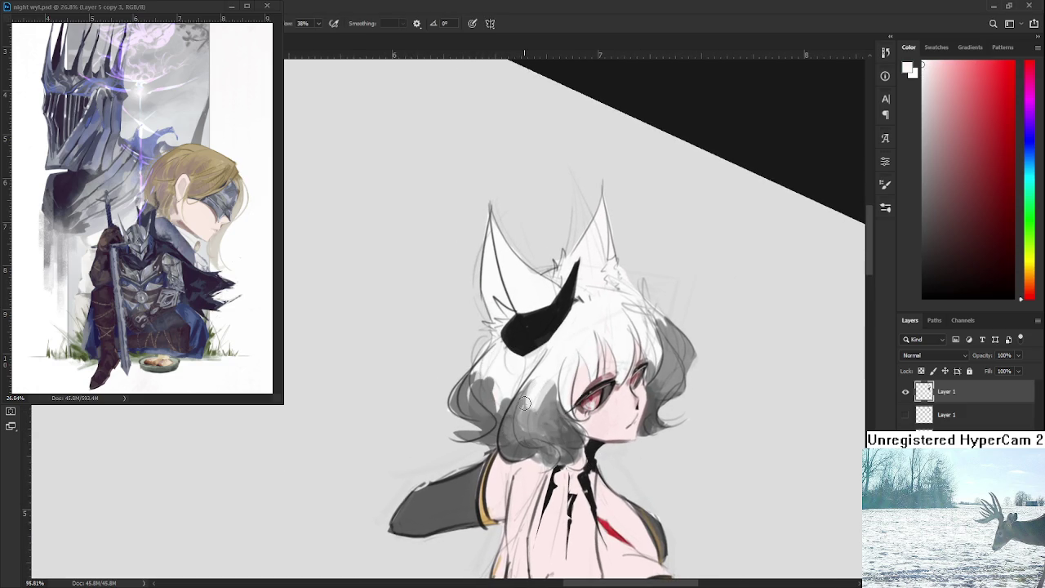
Paint a white stroke down the grey hair and sample several greys from the curls
left_click_drag(522, 404, 506, 454)
left_click(524, 442, "alt")
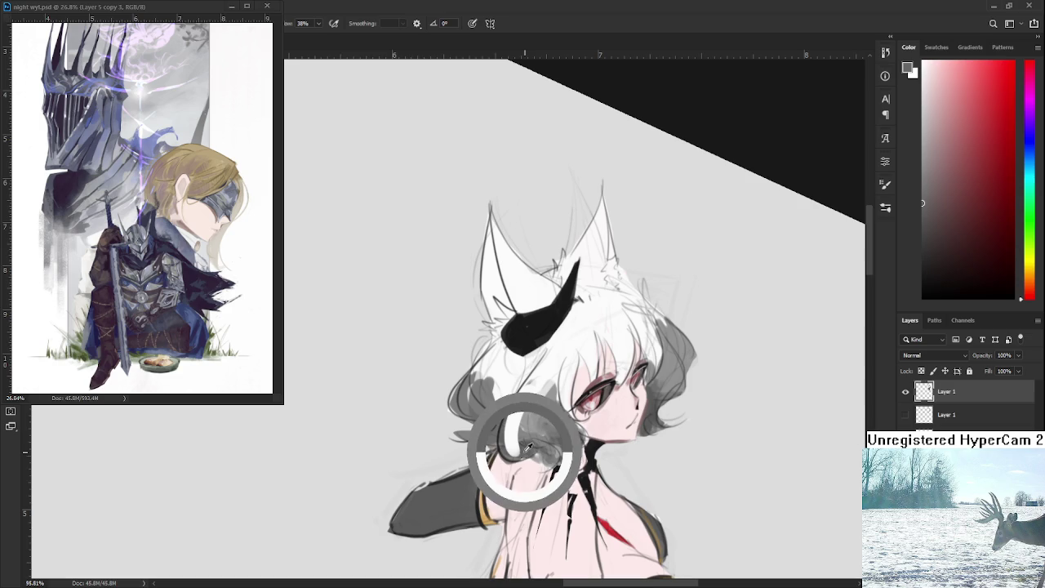
left_click(526, 404, "alt")
left_click(531, 430, "alt")
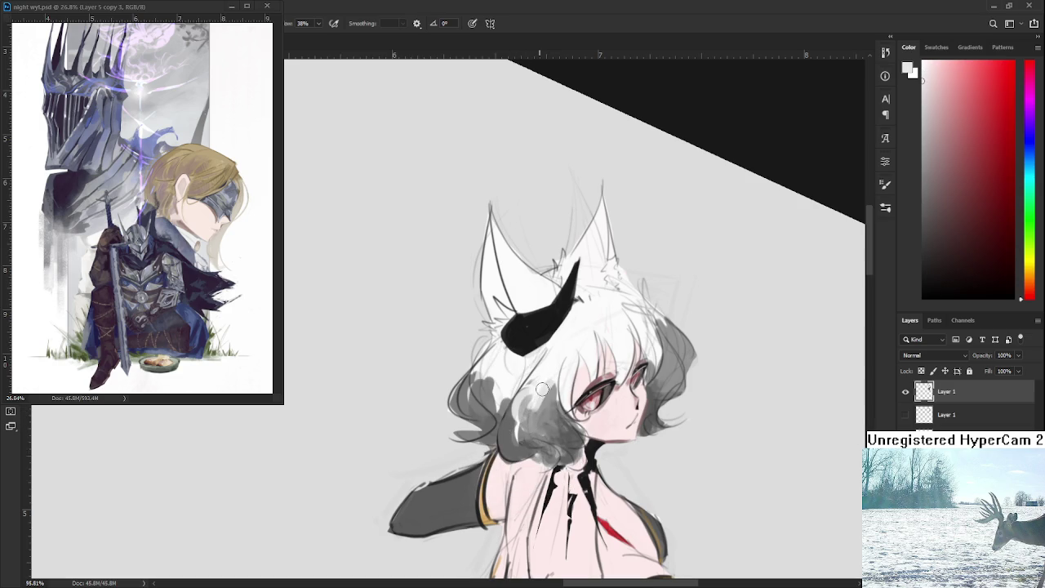
left_click(561, 433, "alt")
left_click(545, 408, "alt")
left_click(556, 424, "alt")
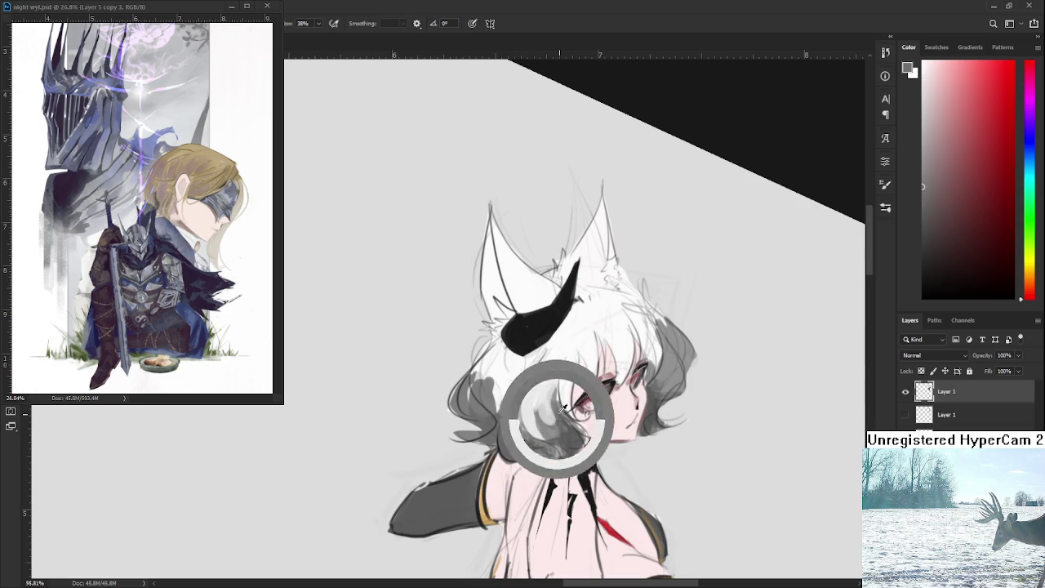
left_click(559, 404, "alt")
left_click(547, 388, "alt")
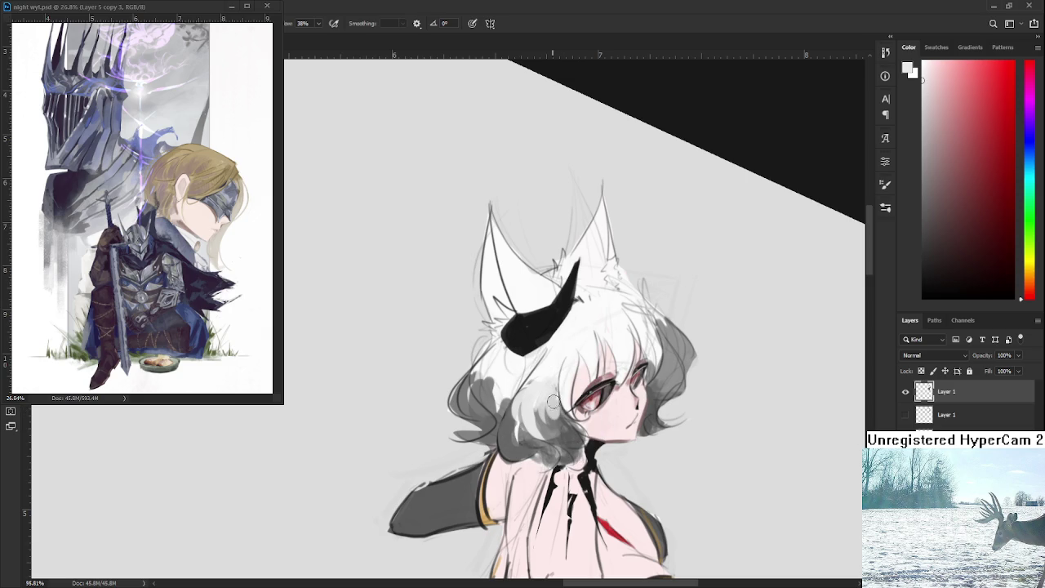
left_click(553, 407, "alt")
Sample lighter and darker greys, then near-white tones from the left-side hair
left_click(556, 404, "alt")
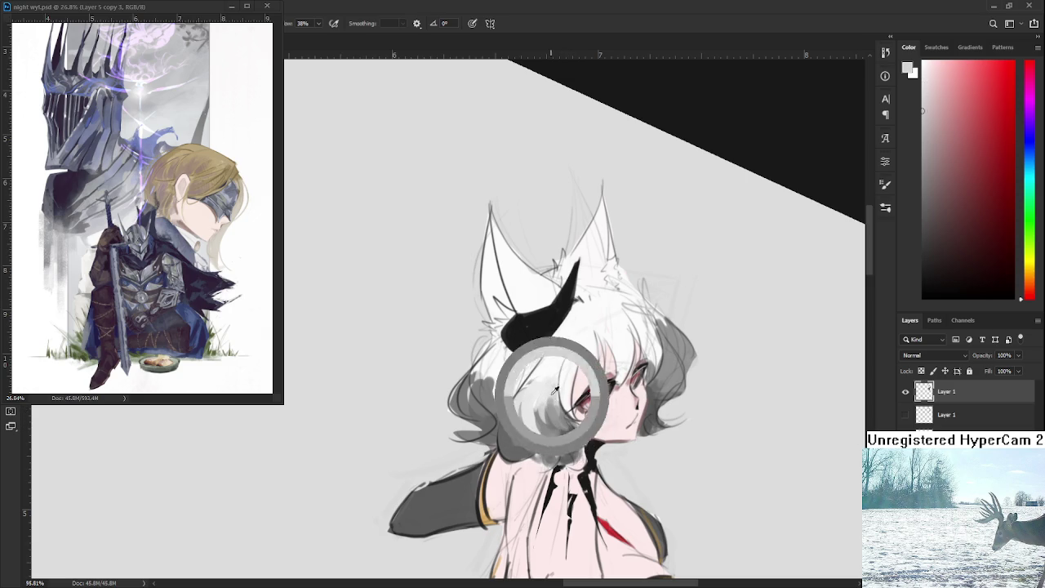
left_click(552, 407, "alt")
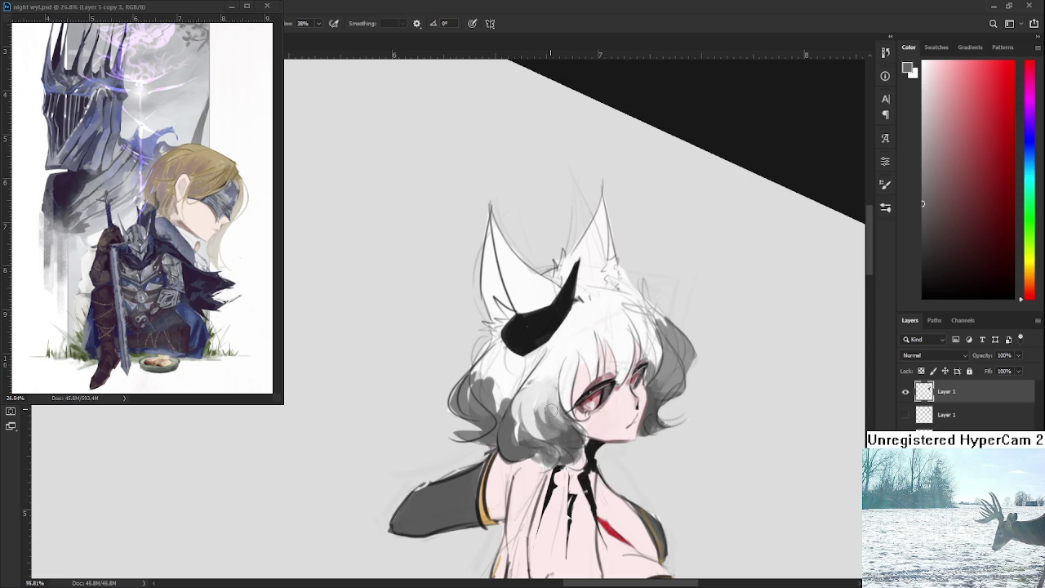
left_click(568, 422, "alt")
left_click(553, 402, "alt")
left_click(549, 408, "alt")
left_click(555, 399, "alt")
left_click(558, 419, "alt")
left_click(498, 391, "alt")
left_click(487, 390, "alt")
left_click(490, 390, "alt")
left_click(491, 364, "alt")
Paint light strokes on the left curls, resampling mid greys up to near-white
left_click_drag(468, 378, 467, 394)
left_click(480, 392, "alt")
left_click(488, 404, "alt")
left_click(495, 400, "alt")
left_click(496, 402, "alt")
left_click(496, 401, "alt")
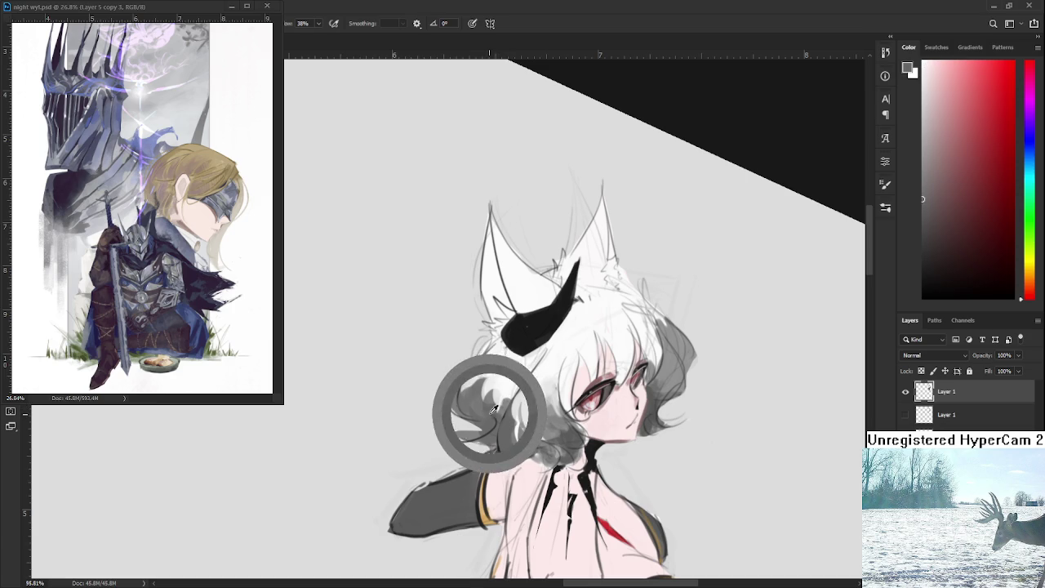
left_click(498, 400, "alt")
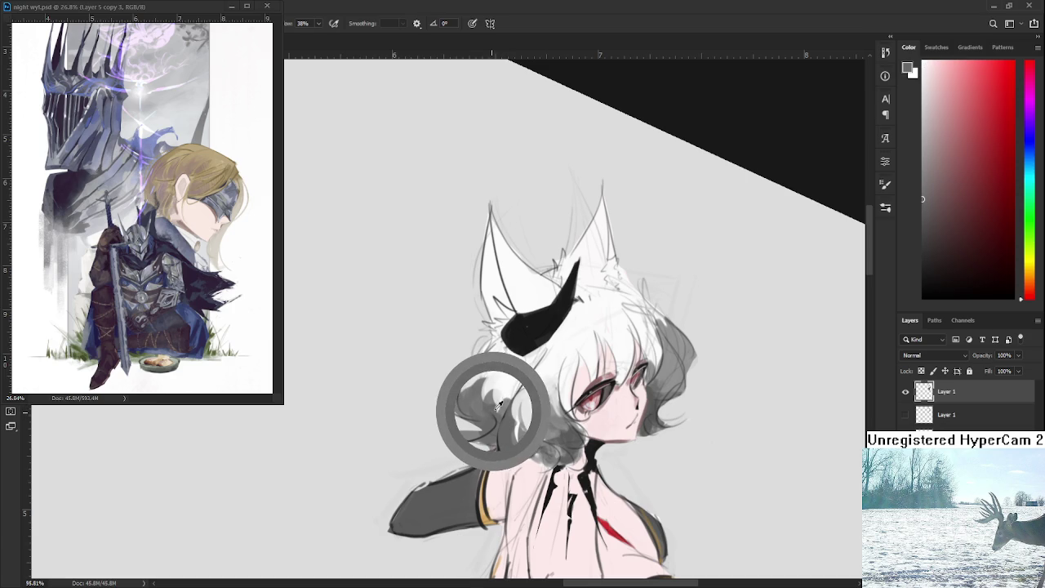
left_click(499, 398, "alt")
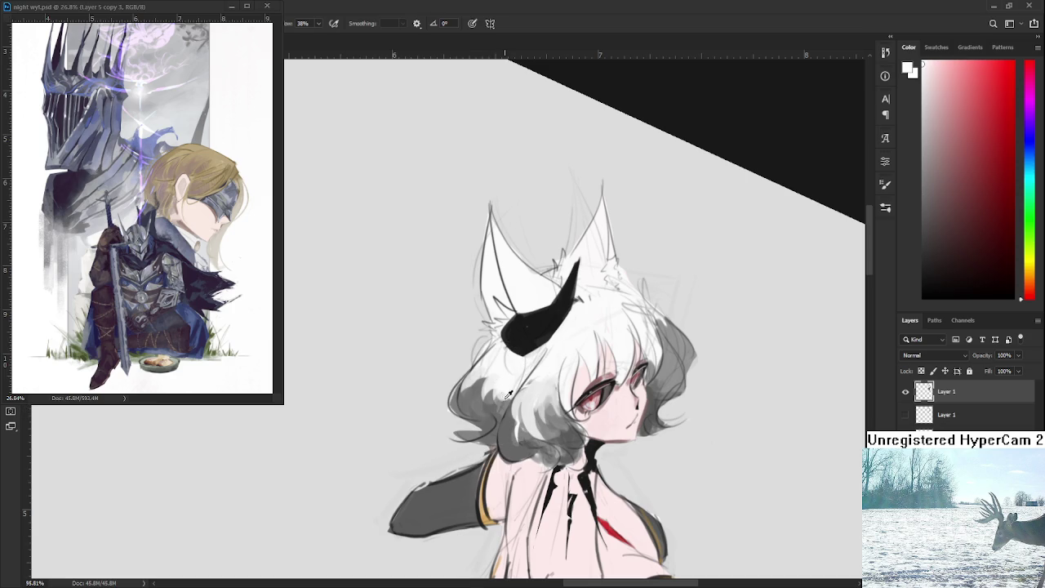
Sample whites, light greys and darker greys from the left-side hair
left_click(498, 400, "alt")
left_click(501, 402, "alt")
left_click(500, 403, "alt")
left_click(508, 381, "alt")
left_click(478, 408, "alt")
left_click(485, 382, "alt")
left_click(478, 388, "alt")
left_click(495, 369, "alt")
left_click(479, 374, "alt")
left_click(459, 368, "alt")
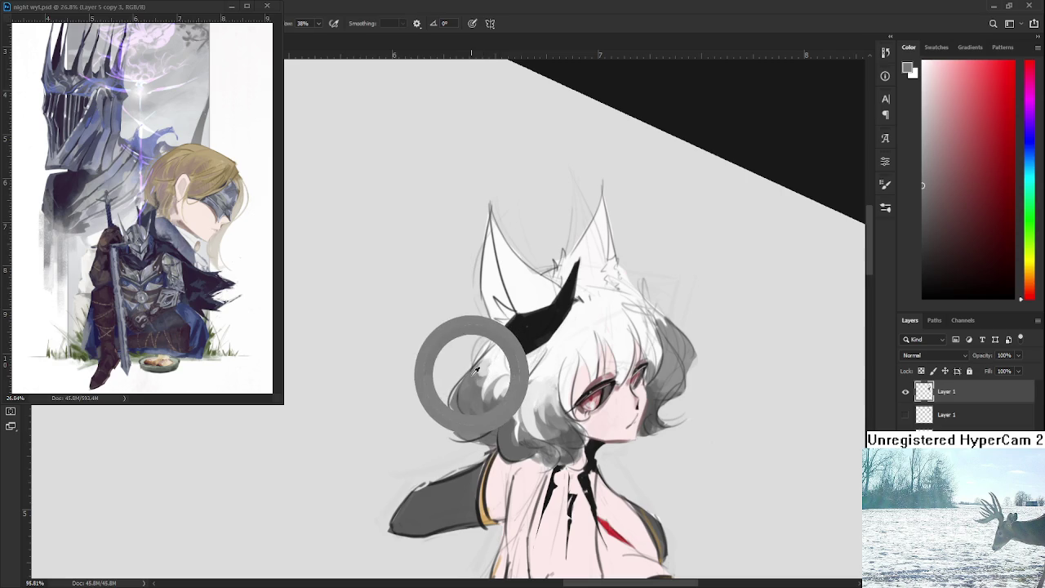
left_click(496, 365, "alt")
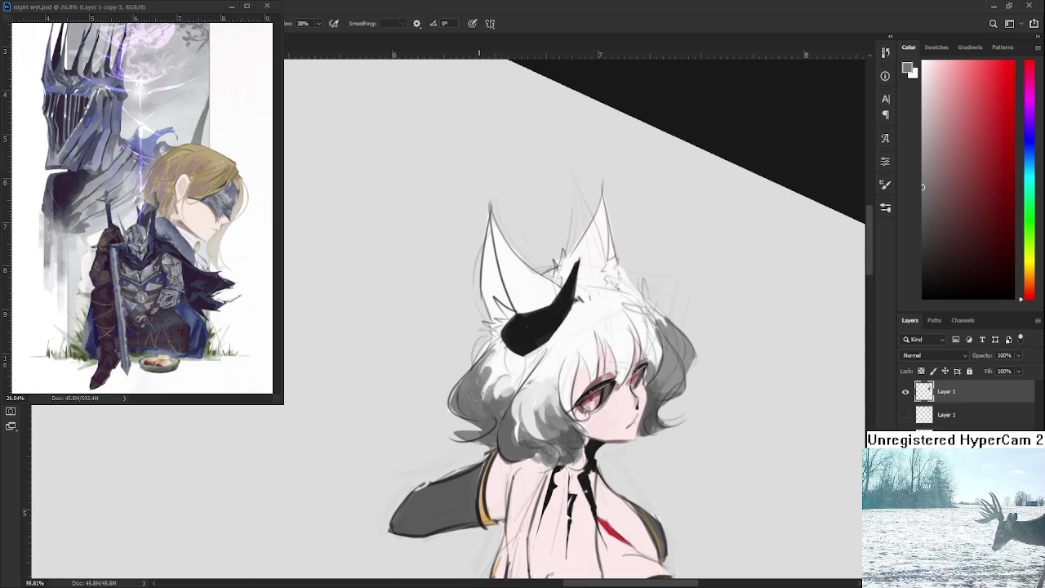
Pick varied hair tones and brush soft grey onto the lower curls
left_click(490, 372, "alt")
left_click(492, 374, "alt")
left_click(489, 377, "alt")
left_click(477, 390, "alt")
left_click(496, 373, "alt")
left_click(479, 388, "alt")
left_click(494, 371, "alt")
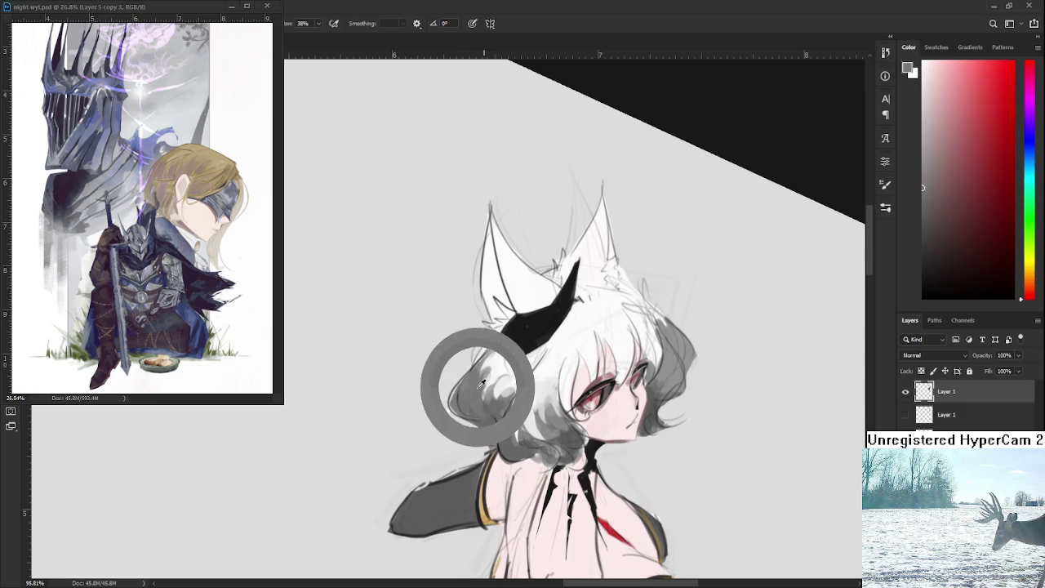
left_click_drag(493, 369, 492, 365)
left_click(482, 380, "alt")
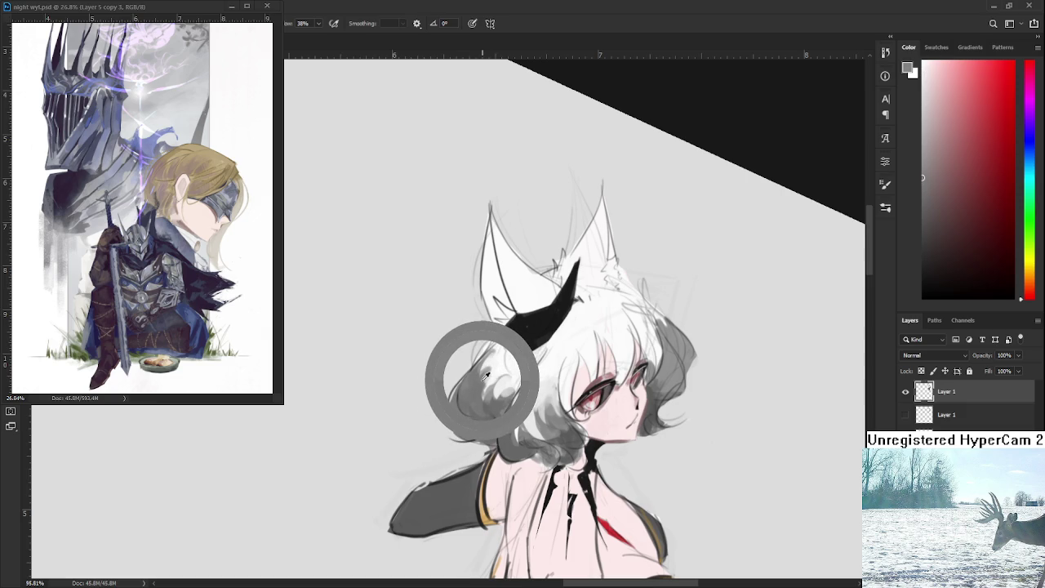
left_click_drag(485, 377, 475, 388)
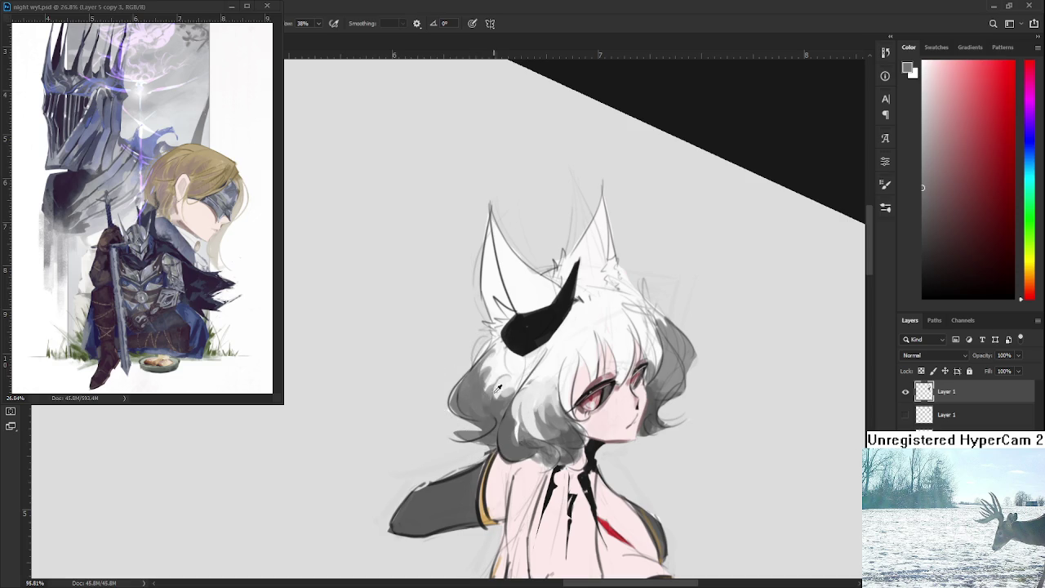
Sample white through darker greys and add shading strokes on the lower curls
left_click(488, 388, "alt")
left_click(489, 392, "alt")
left_click(499, 382, "alt")
left_click(495, 372, "alt")
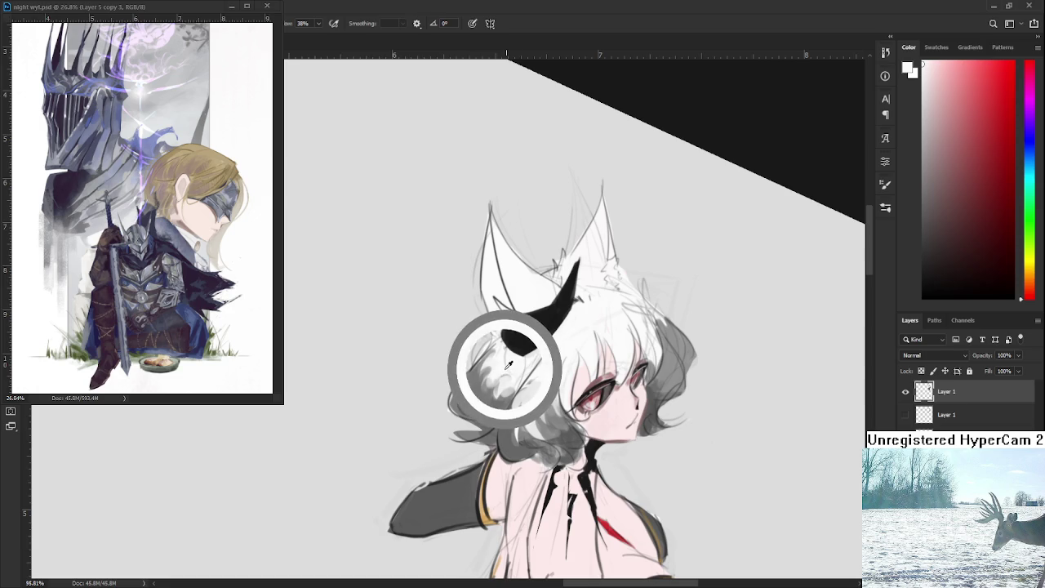
left_click(504, 369, "alt")
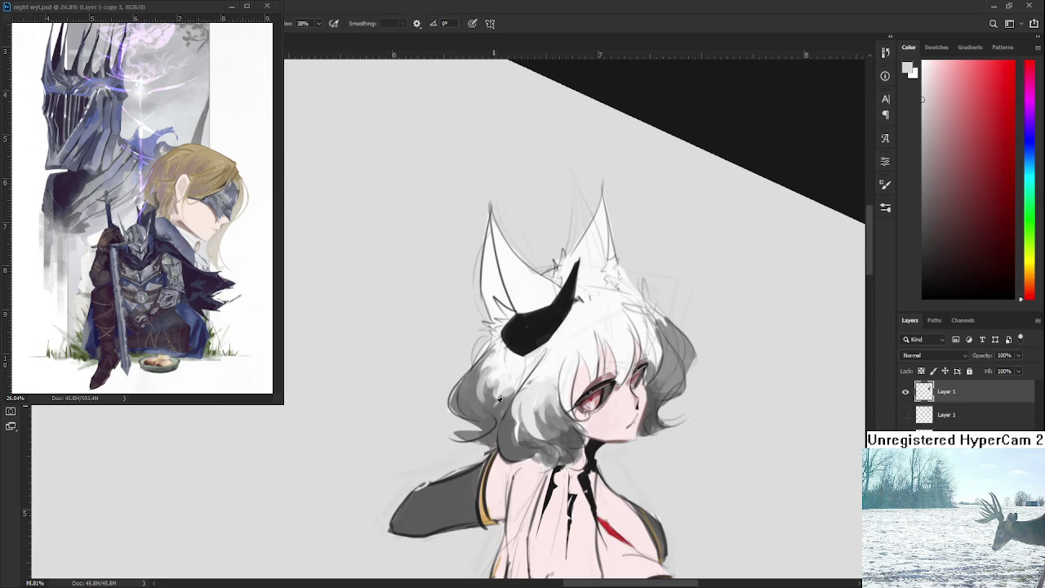
left_click(497, 399, "alt")
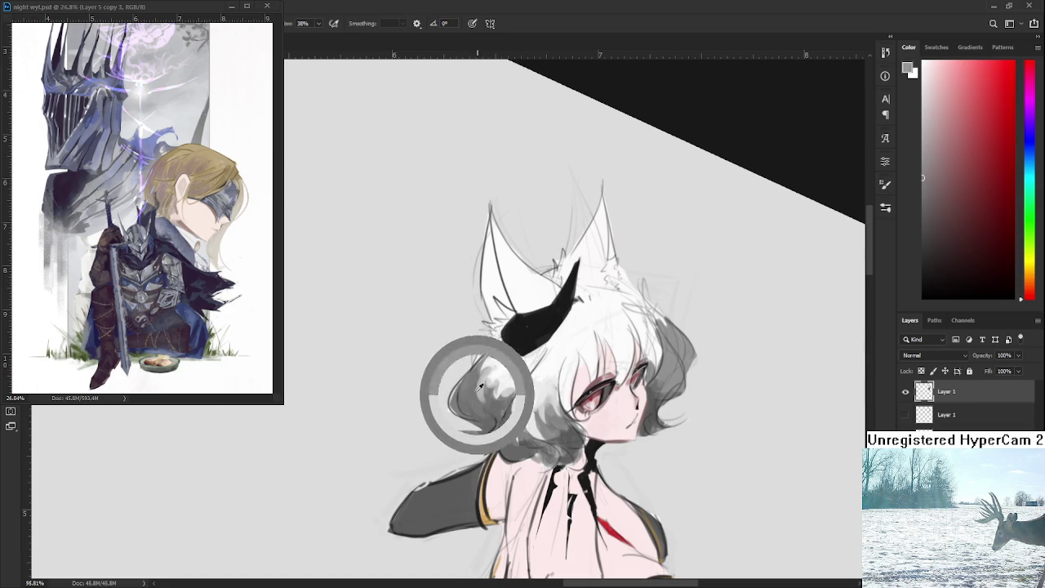
left_click_drag(481, 394, 475, 386)
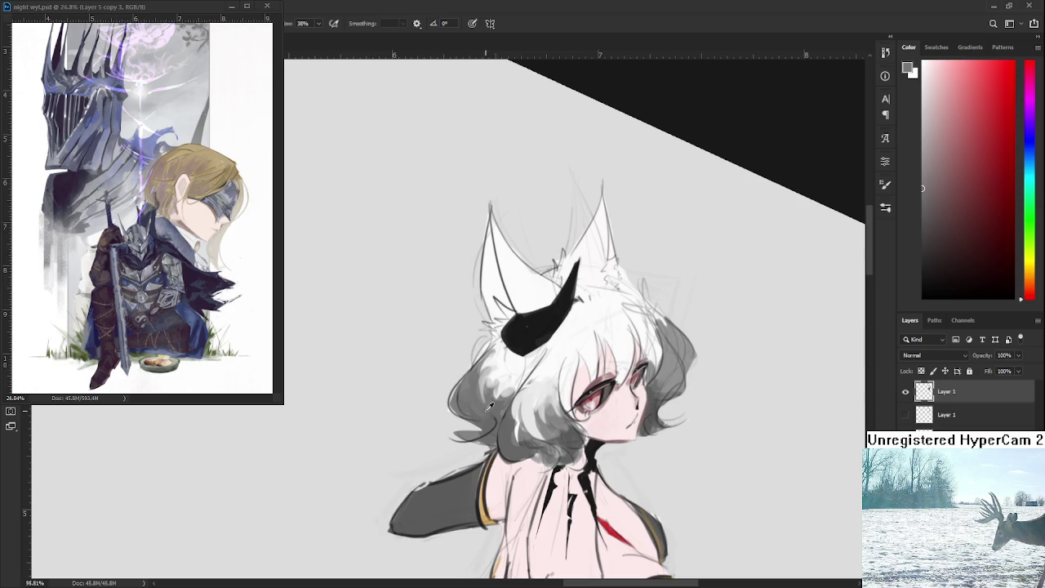
left_click(461, 366, "alt")
left_click(488, 383, "alt")
left_click_drag(488, 384, 487, 388)
Pick darker greys for the shadow under the lower left curls, recentring on the head
left_click(481, 377, "alt")
left_click(461, 389, "alt")
left_click(464, 377, "alt")
left_click(465, 374, "alt")
left_click(490, 402, "alt")
left_click(500, 383, "alt")
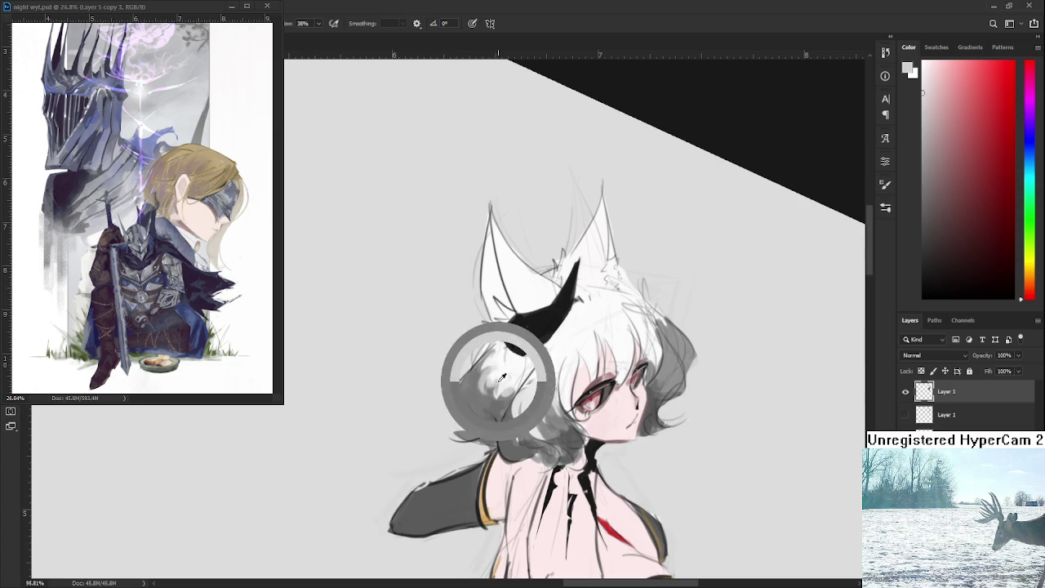
left_click(494, 414, "alt")
left_click(498, 397, "alt")
left_click_drag(547, 357, 521, 393)
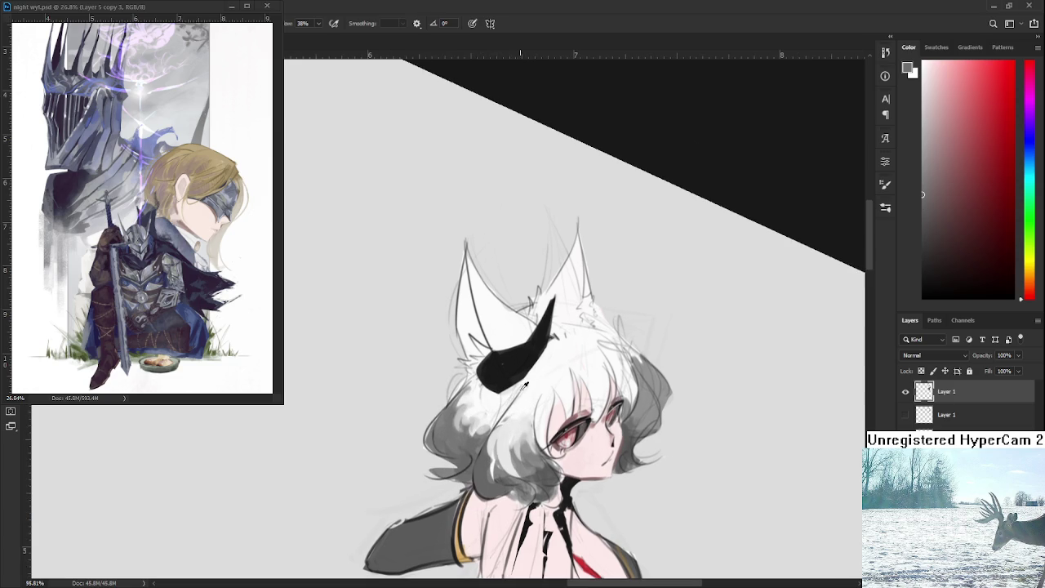
left_click(518, 382, "alt")
left_click_drag(447, 456, 481, 374)
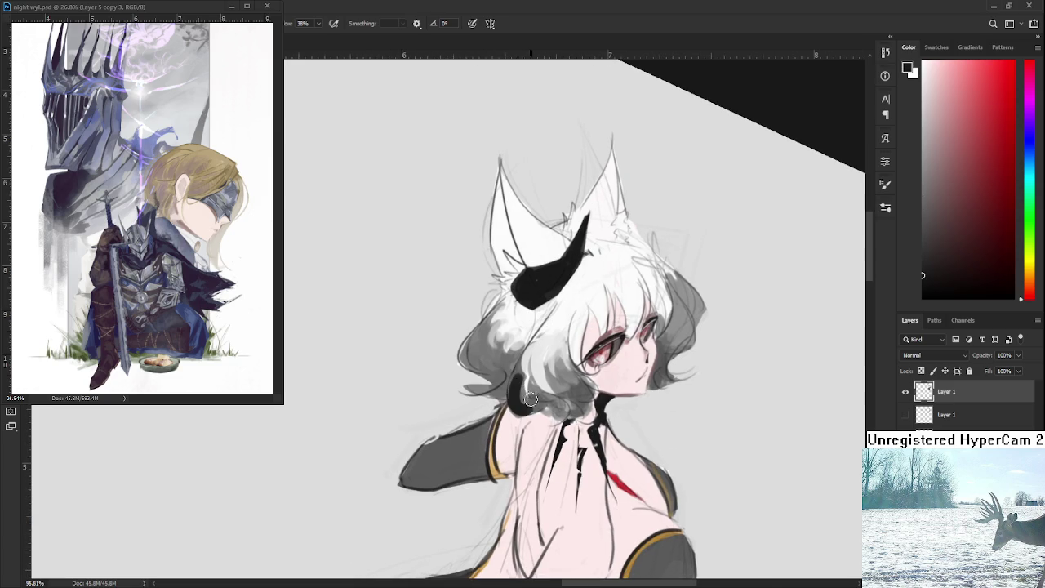
Pick a dark grey from the hair and paint dark strands at its lower left
left_click(517, 399, "alt")
left_click(518, 397, "alt")
left_click(524, 400, "alt")
left_click(535, 390, "alt")
scroll(530, 418, "up", 1)
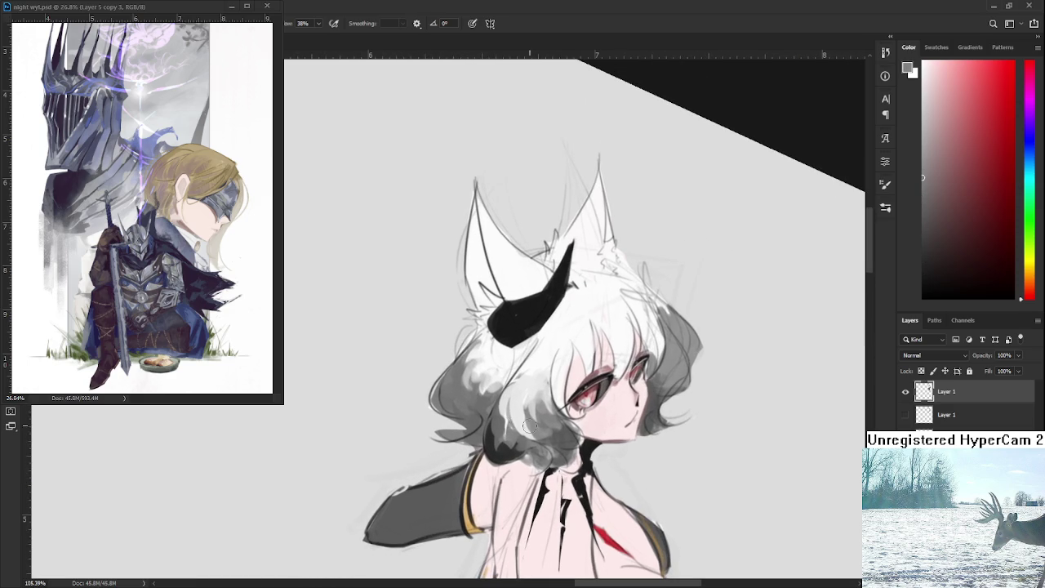
left_click(504, 462, "alt")
left_click_drag(484, 409, 437, 440)
left_click(479, 410, "alt")
Darken the lower-left hair with broad dark grey strokes
left_click(480, 431, "alt")
left_click(484, 406, "alt")
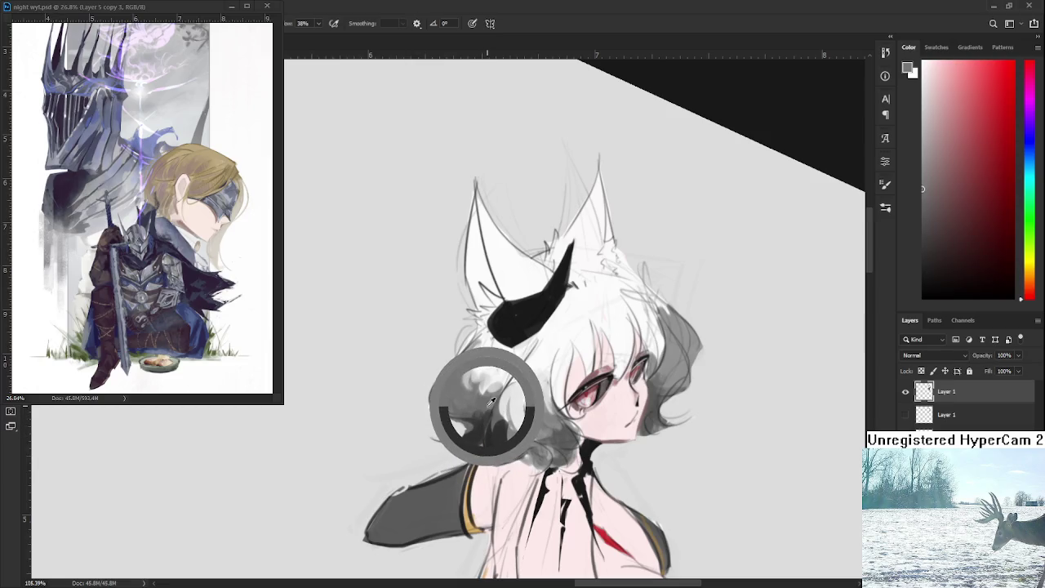
left_click_drag(467, 424, 474, 433)
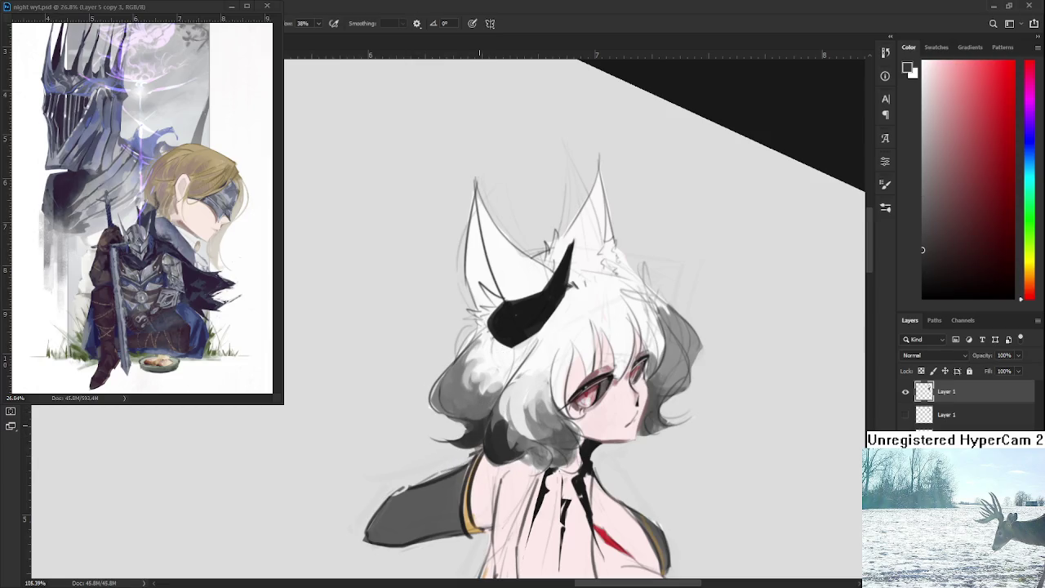
scroll(457, 272, "down", 3)
scroll(457, 271, "up", 3)
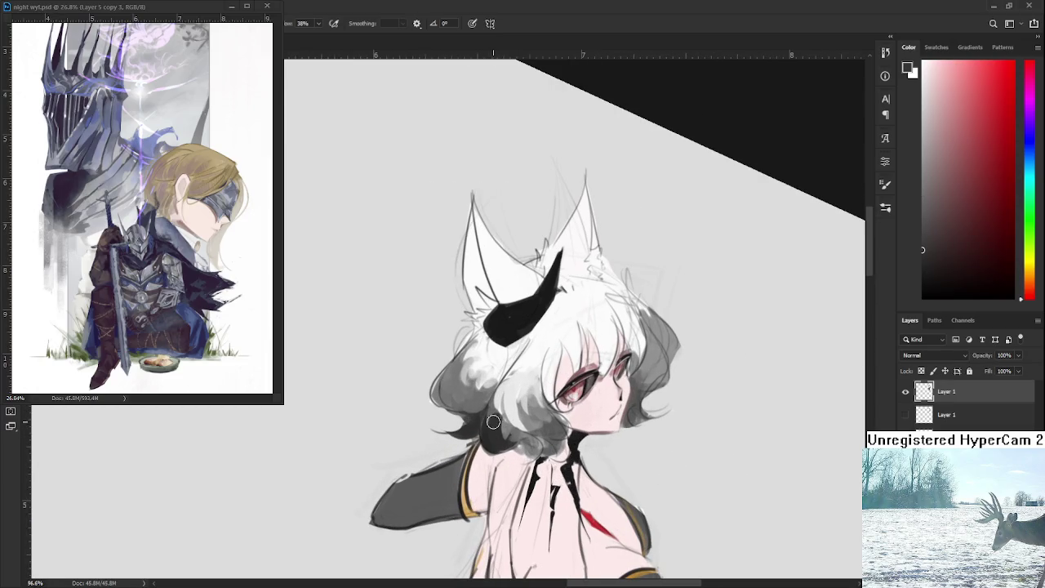
key("r")
left_click(482, 425)
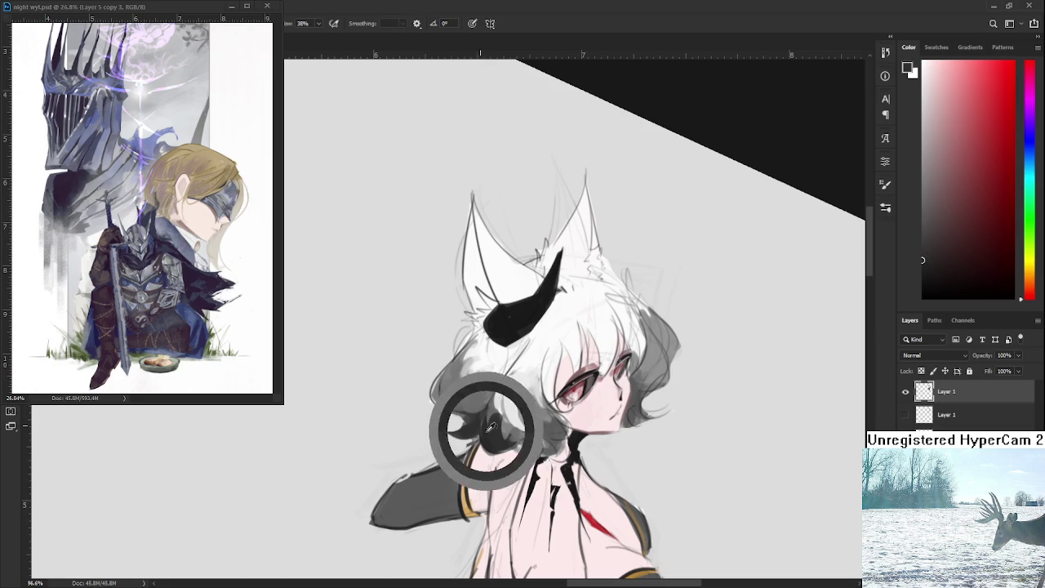
mouse_move(462, 393)
left_mouse_down()
mouse_move(486, 418)
mouse_move(499, 386)
mouse_move(528, 457)
left_mouse_up()
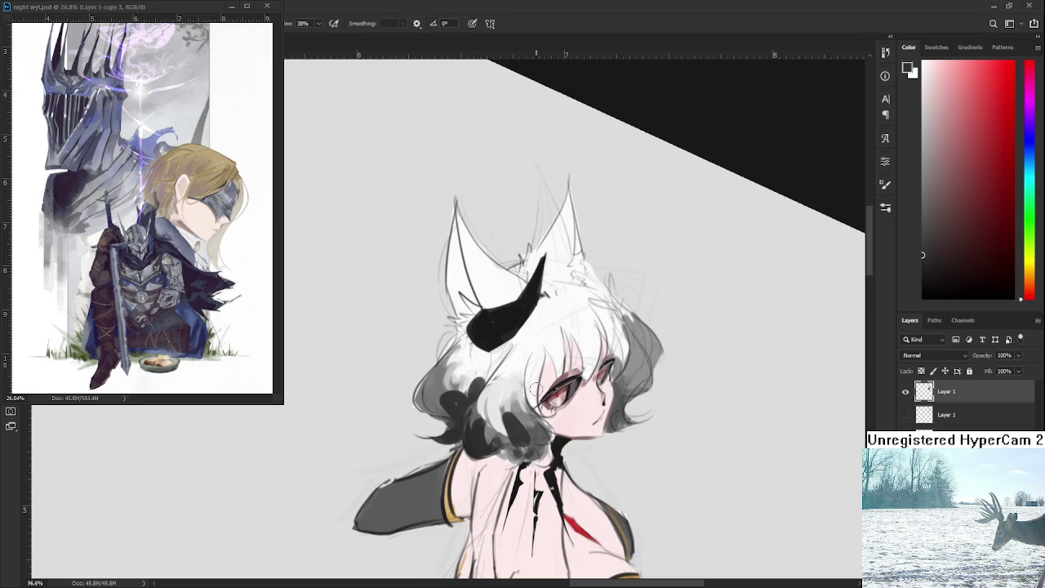
Sample dark greys near the neck and extend the dark hair shading downward
left_click(514, 443, "alt")
left_click(508, 455, "alt")
left_click(507, 455, "alt")
left_click(526, 439, "alt")
left_click(516, 431, "alt")
left_click(518, 436, "alt")
left_click(521, 436, "alt")
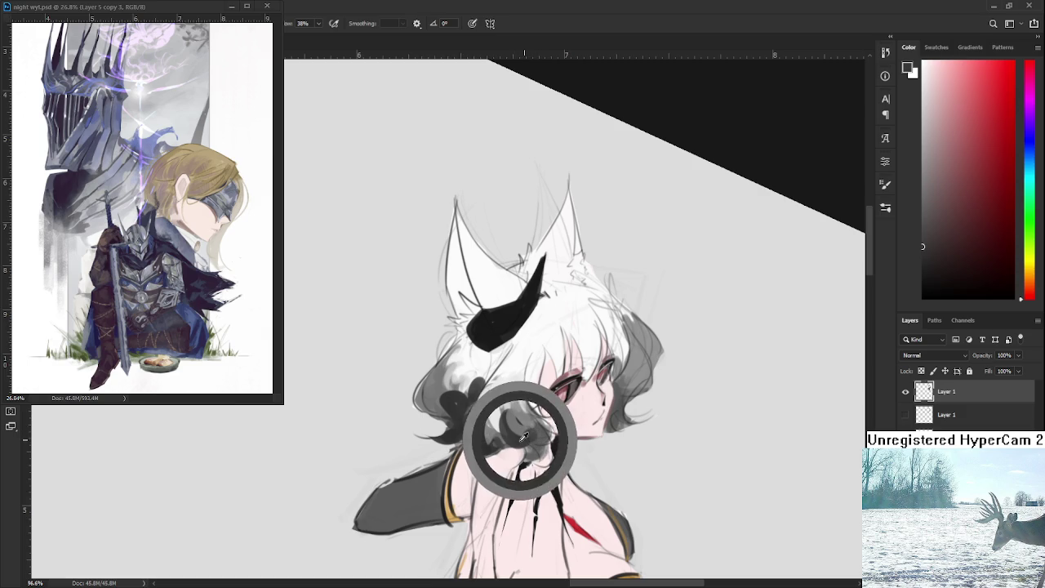
left_click_drag(522, 441, 530, 460)
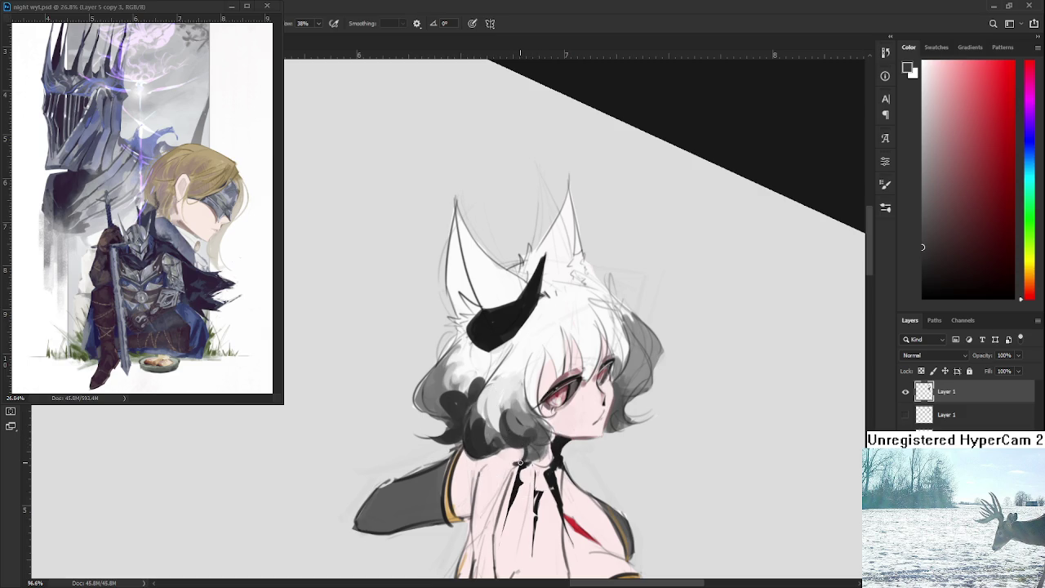
left_click(531, 452, "alt")
left_click(523, 442, "alt")
left_click(525, 437, "alt")
Sample lighter greys, chest near-white and near-black tones to refine the nape curls
left_click(535, 412, "alt")
left_click(550, 441, "alt")
left_click(545, 425, "alt")
left_click(538, 440, "alt")
left_click(531, 435, "alt")
left_click(538, 435, "alt")
left_click(520, 439, "alt")
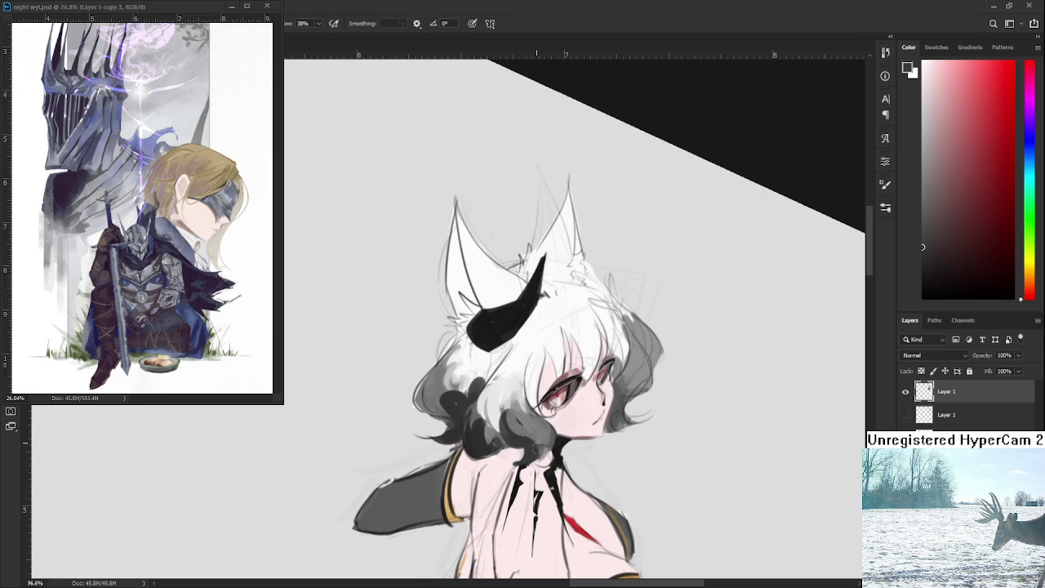
left_click(553, 445, "alt")
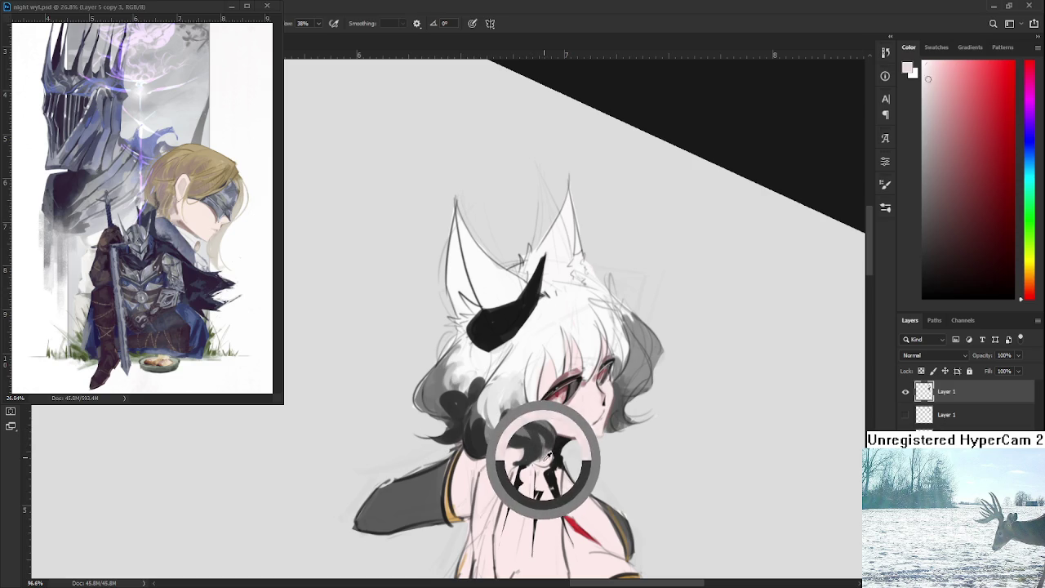
left_click(548, 457, "alt")
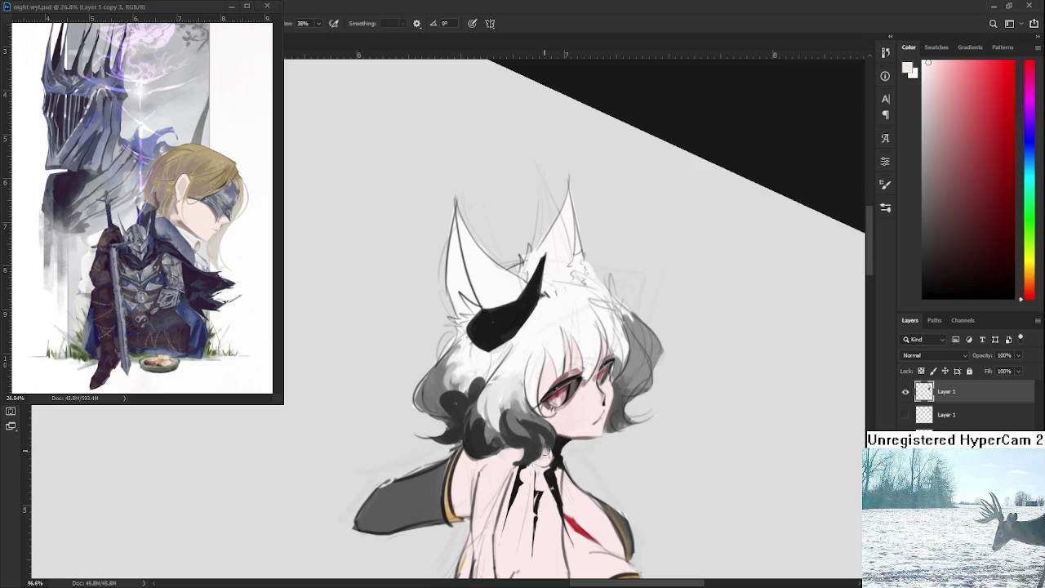
left_click(540, 445, "alt")
left_click(520, 456, "alt")
left_click(547, 435, "alt")
scroll(509, 413, "down", 4)
Sample light and dark greys from the curls beside the cheek
scroll(589, 413, "up", 5)
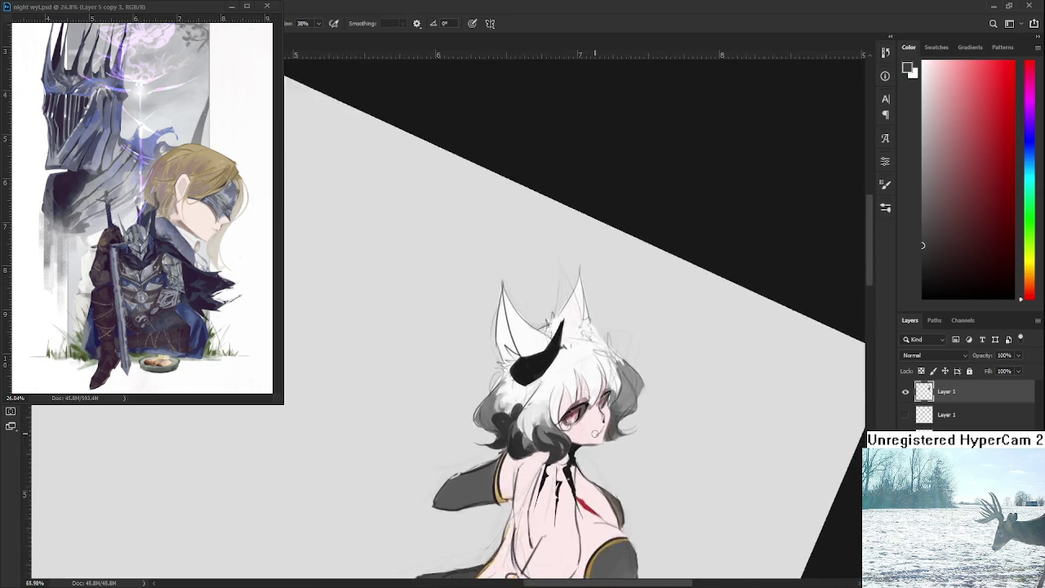
left_click_drag(541, 373, 517, 384)
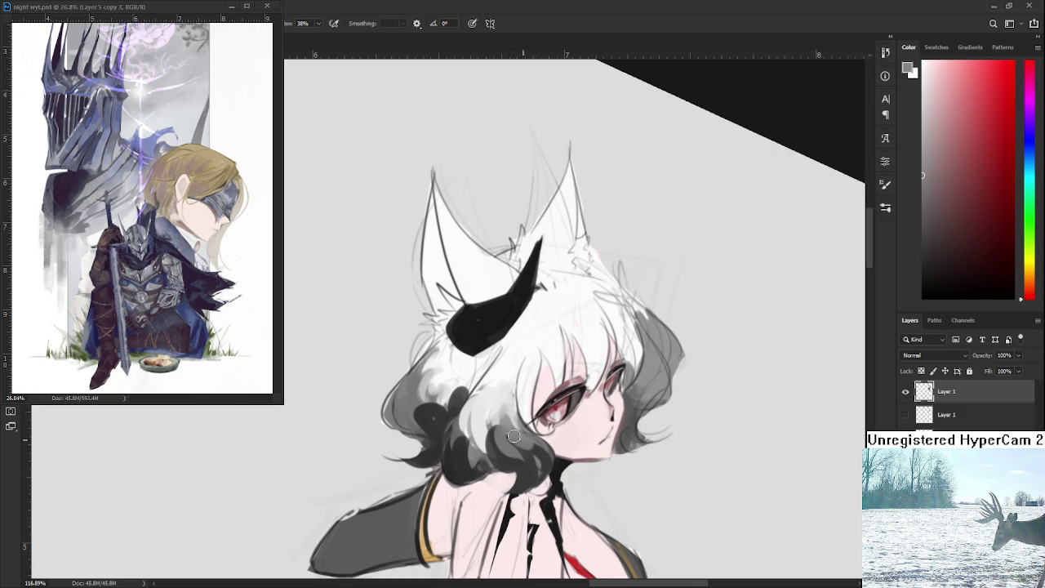
left_click(529, 444, "alt")
left_click(516, 437, "alt")
left_click(519, 439, "alt")
left_click(523, 440, "alt")
left_click(522, 435, "alt")
left_click(520, 438, "alt")
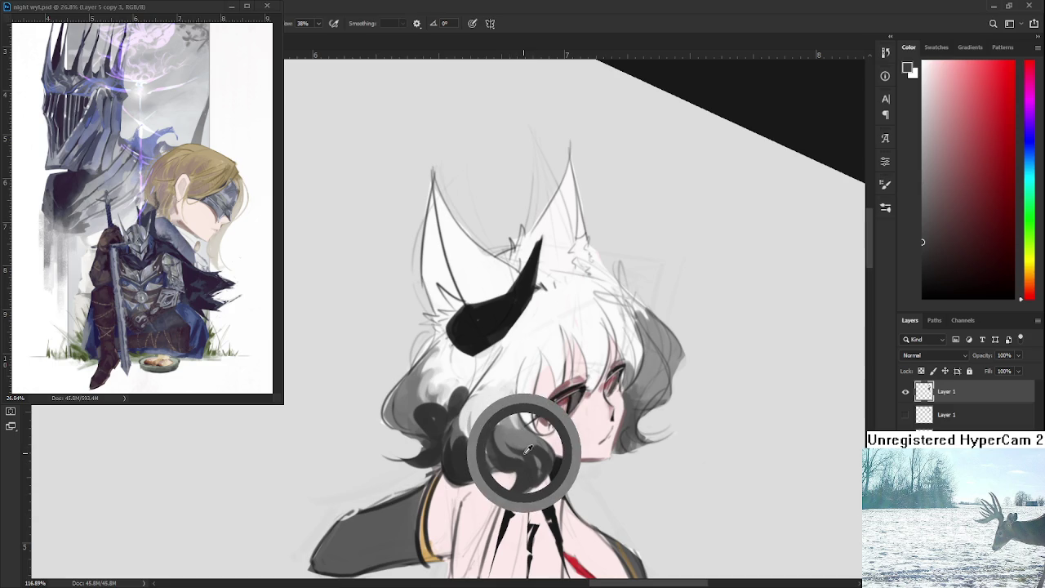
left_click(525, 443, "alt")
Fine-tune the dark curl greys, then zoom out to view the whole figure
left_click(510, 436, "alt")
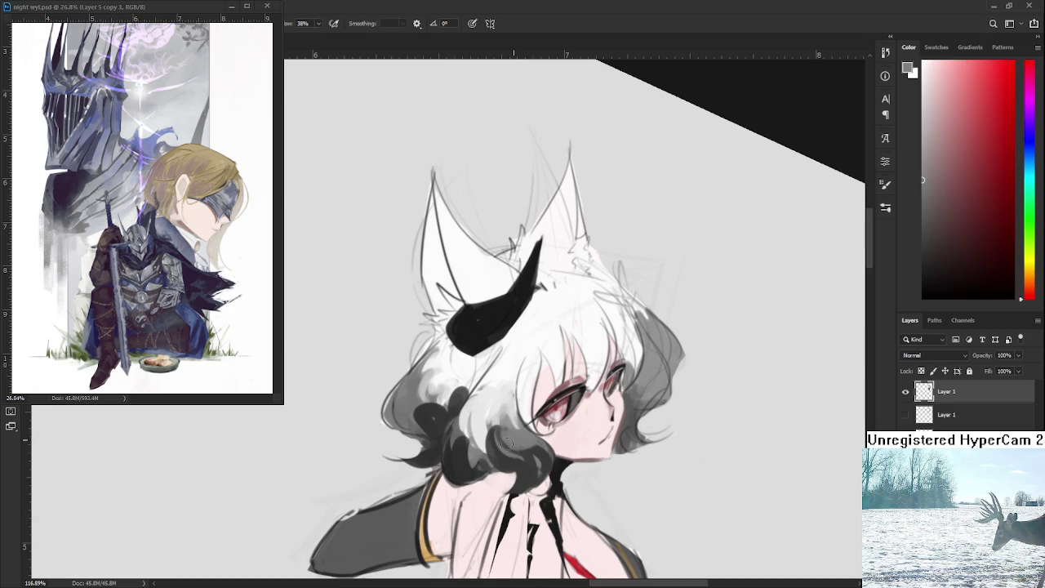
left_click(530, 449, "alt")
left_click(527, 449, "alt")
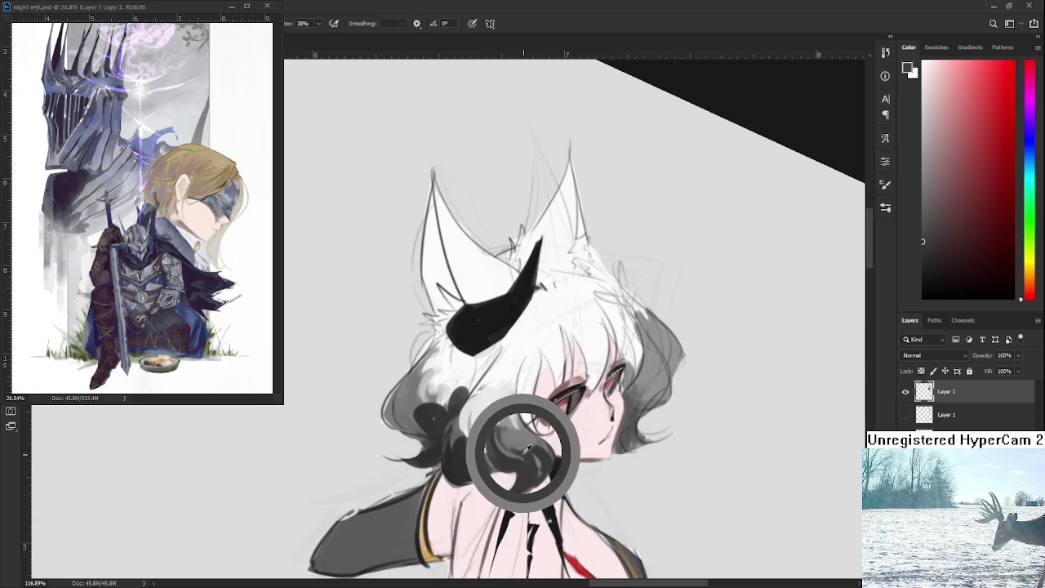
left_click(522, 451, "alt")
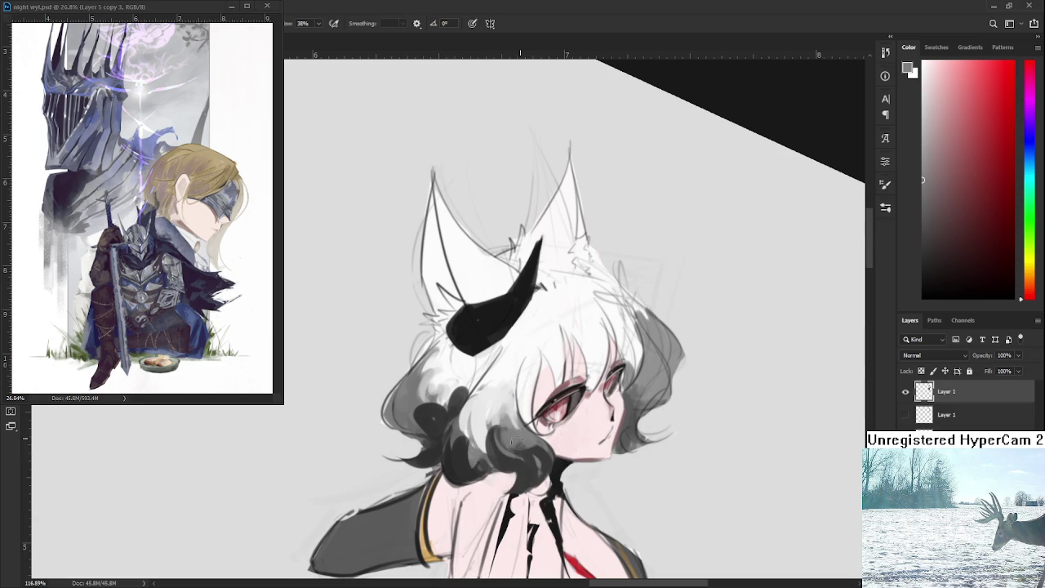
left_click(524, 441, "alt")
left_click(523, 434, "alt")
left_click(527, 445, "alt")
left_click_drag(534, 437, 416, 424)
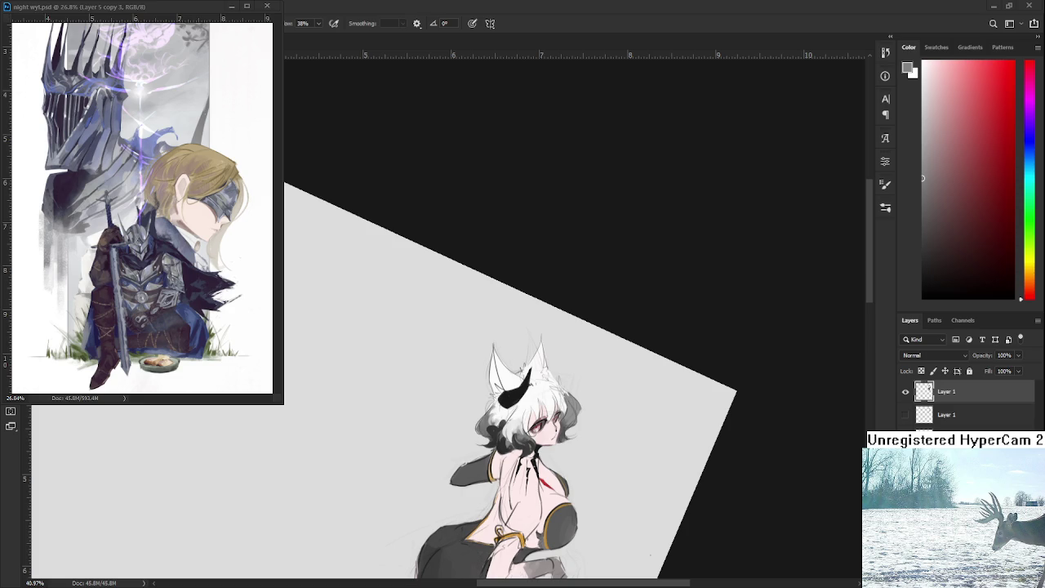
Zoom in on the face and sample dark greys and white from the hair
scroll(594, 436, "up", 2)
scroll(585, 441, "up", 2)
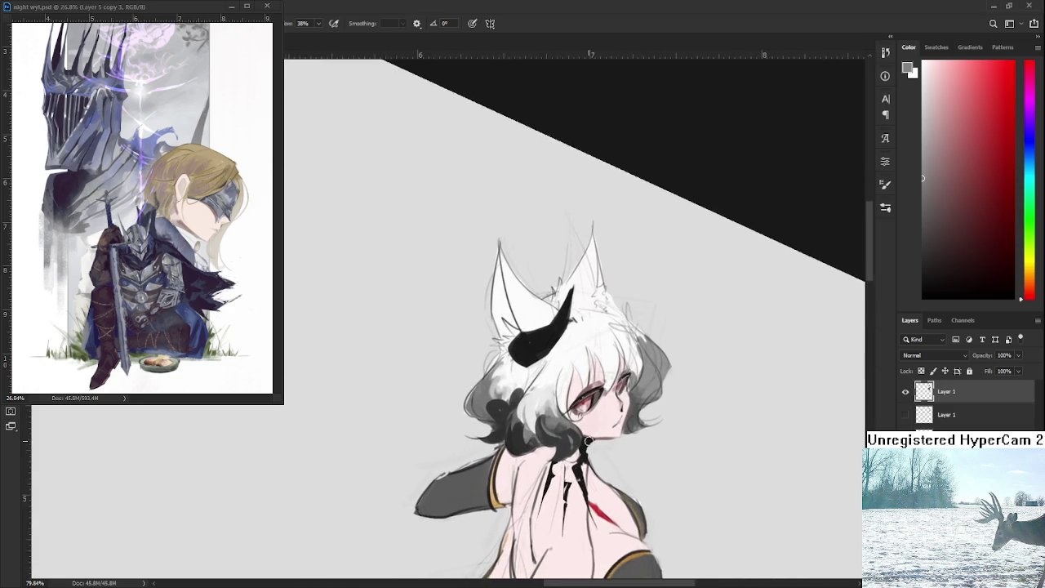
scroll(571, 446, "up", 2)
scroll(561, 451, "up", 2)
left_click(559, 452, "alt")
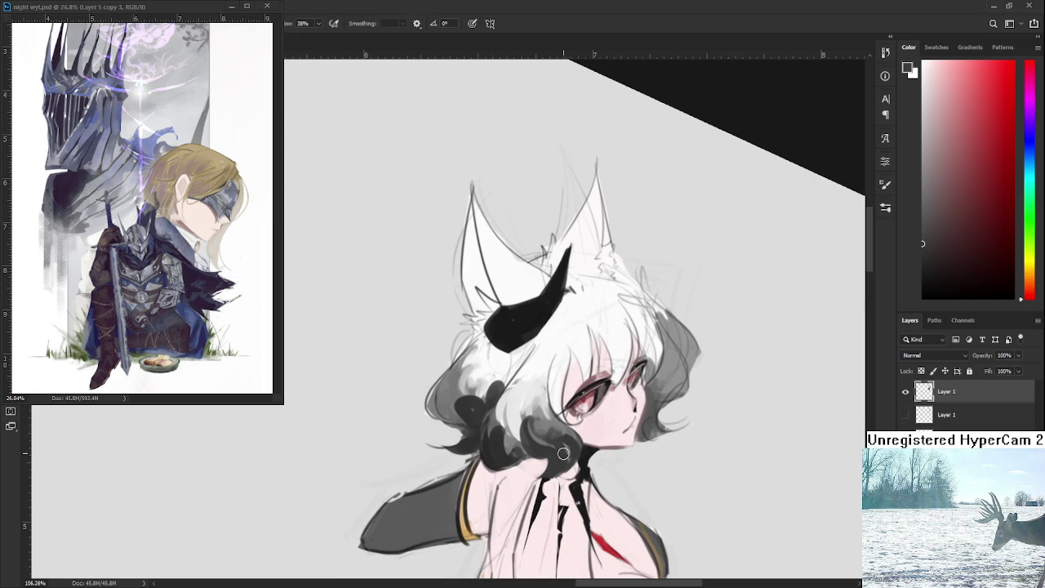
left_click(550, 404, "alt")
left_click(562, 434, "alt")
left_click(576, 447, "alt")
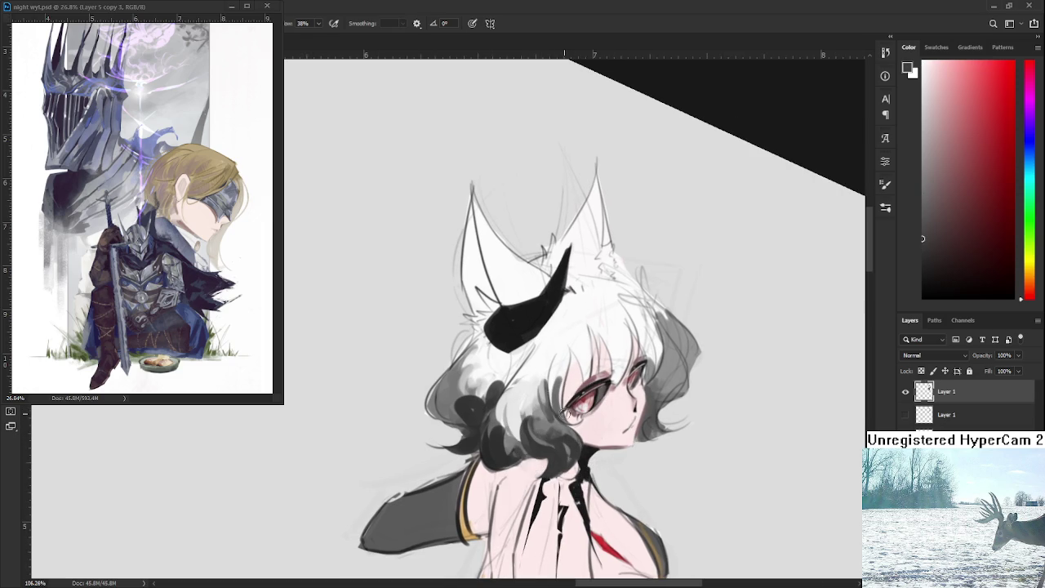
Sample white and mid grey from the fringe, then paint light strands above the eye
left_click(559, 398, "alt")
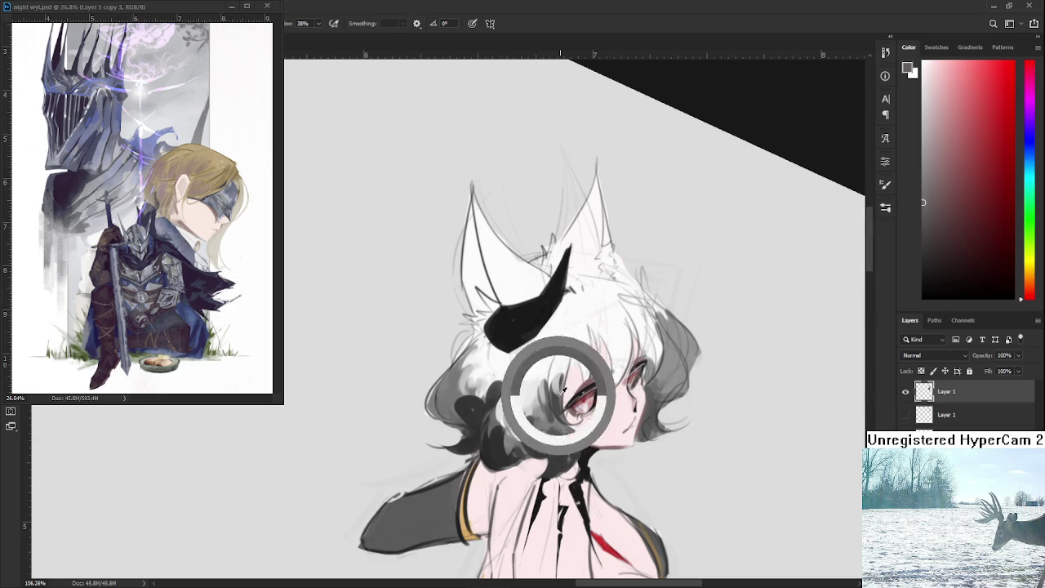
left_click(562, 359, "alt")
left_click(560, 393, "alt")
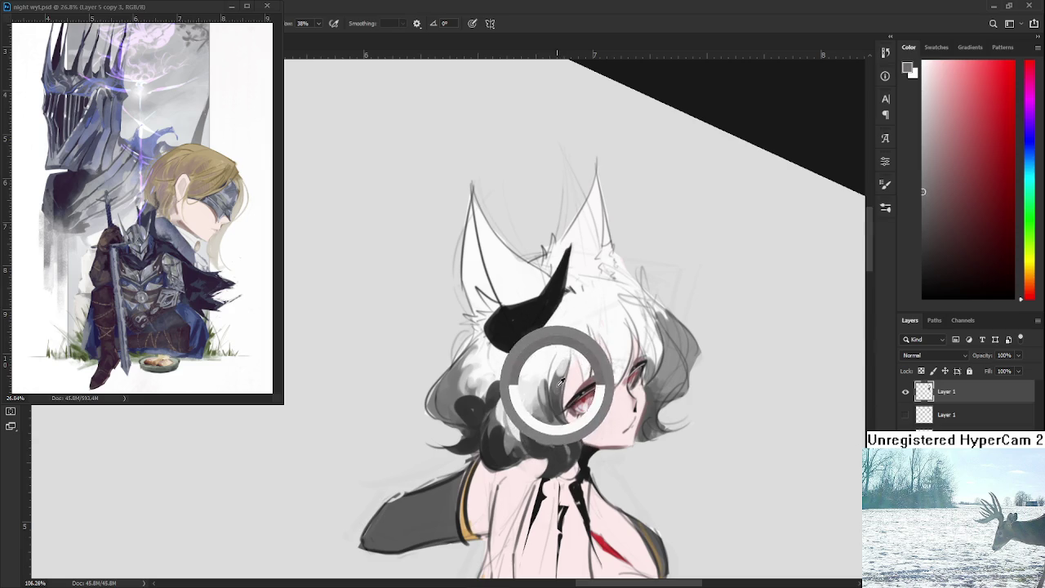
left_click_drag(579, 360, 584, 383)
mouse_move(574, 346)
left_mouse_down()
mouse_move(586, 387)
mouse_move(584, 373)
left_mouse_up()
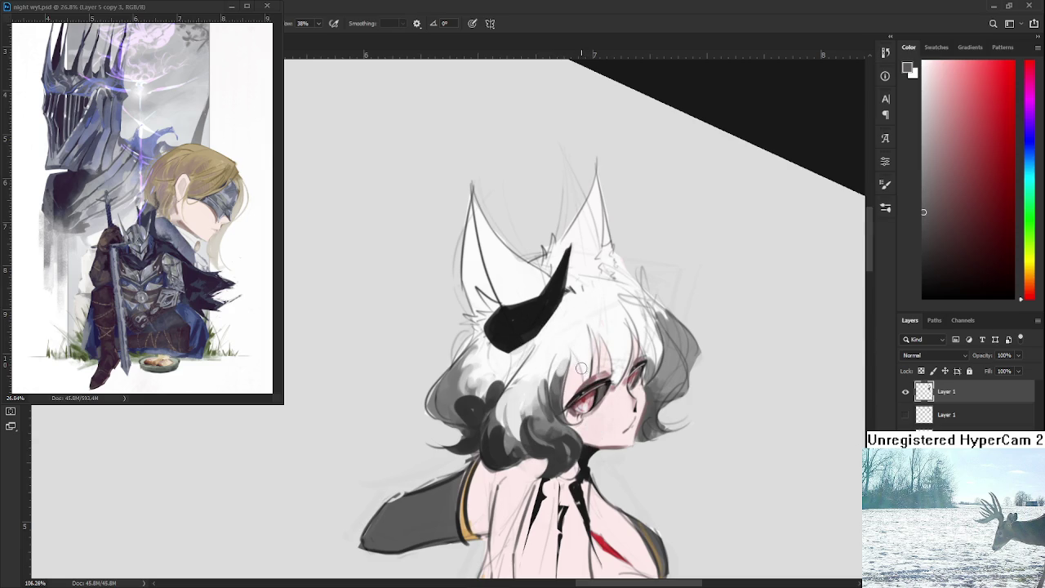
Paint faint grey strands across the fringe and light strokes over the hair
left_click(582, 348, "alt")
left_click(587, 373, "alt")
mouse_move(596, 335)
left_mouse_down()
mouse_move(595, 369)
mouse_move(617, 387)
left_mouse_up()
left_click_drag(622, 351, 626, 388)
left_click(620, 335, "alt")
left_click_drag(614, 326, 619, 356)
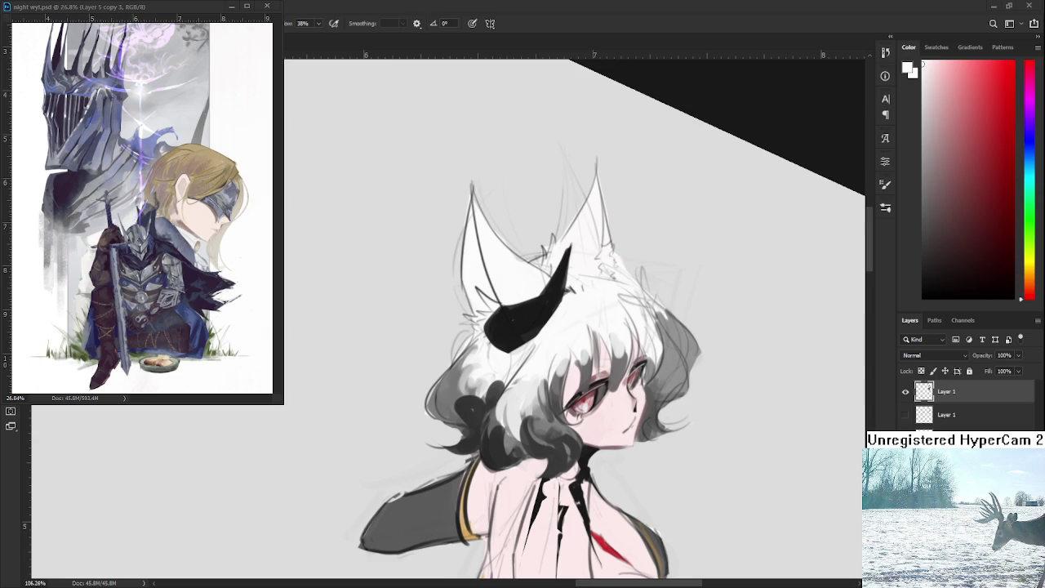
Zoom in on the fringe to keep blending its grey and white strands
scroll(536, 381, "up", 1)
Sample a near-white from the face as the paint colour and zoom out
left_click(586, 441, "alt")
left_click(576, 367, "alt")
left_click(573, 372, "alt")
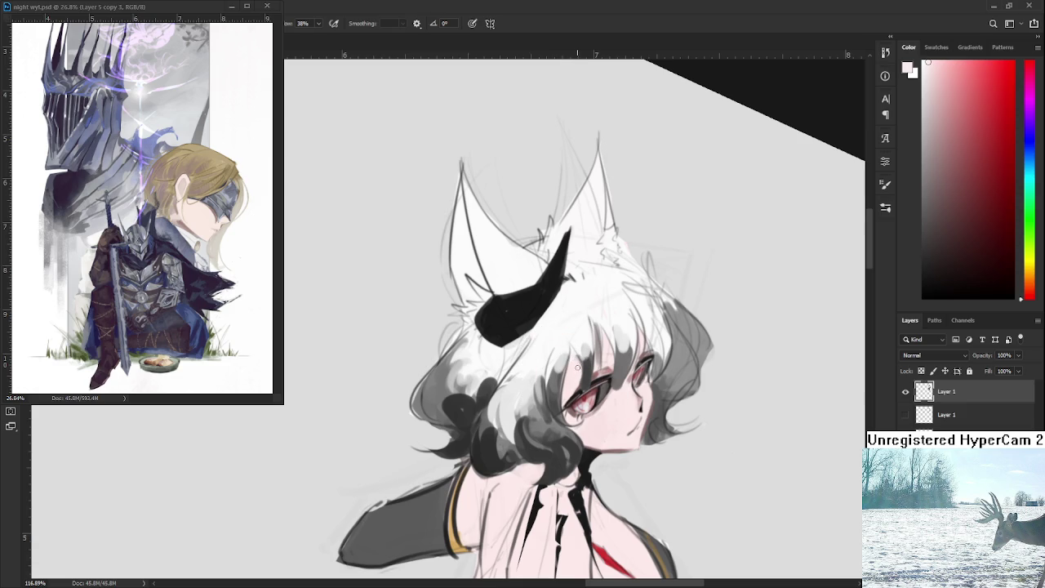
scroll(604, 356, "down", 3)
scroll(653, 363, "down", 3)
Rotate the canvas to a shallower angle, zoom back in, and sample dark grey from the neck
key("r")
left_click_drag(685, 369, 688, 396)
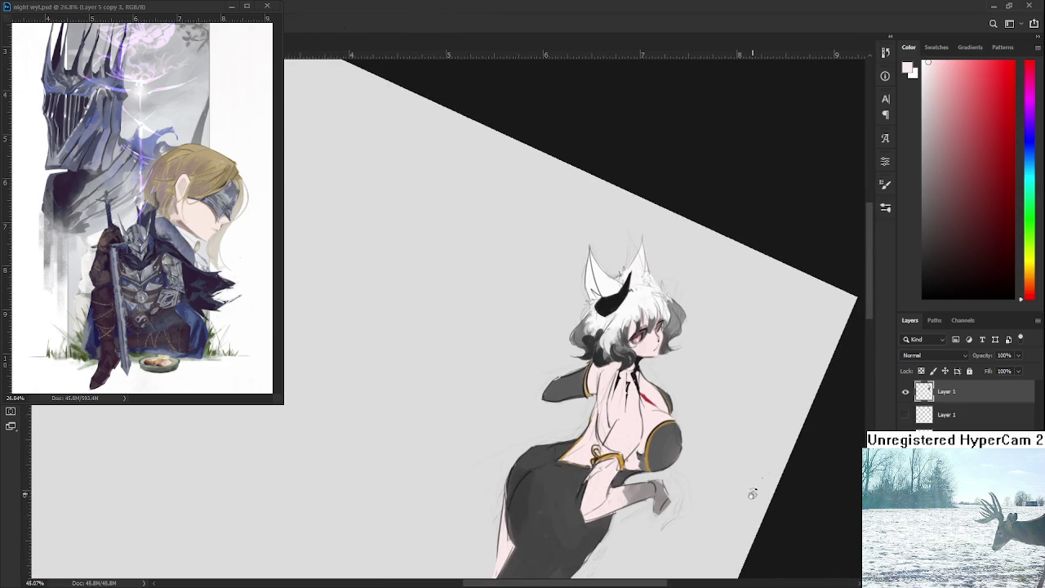
scroll(661, 385, "up", 2)
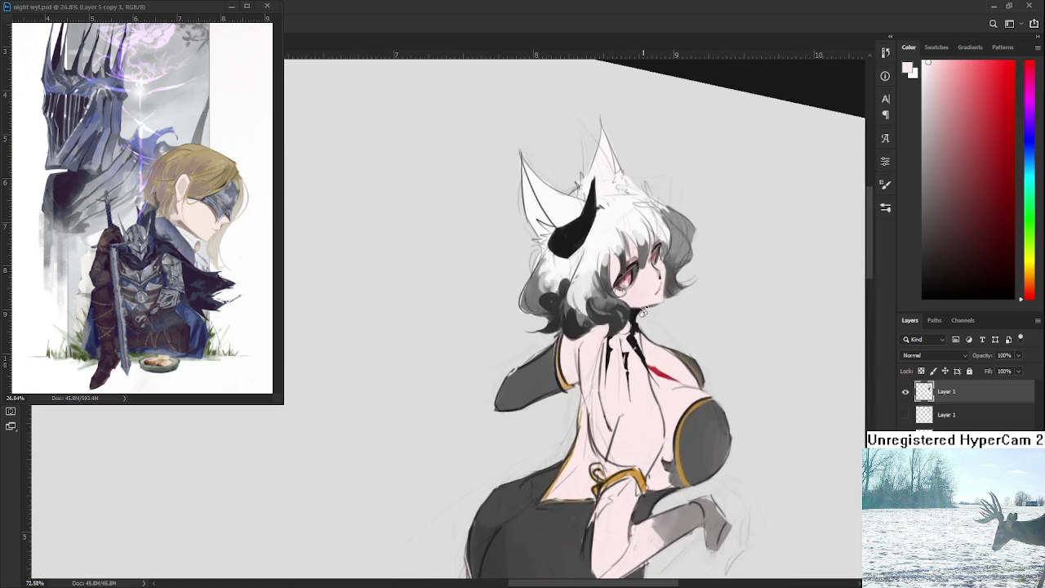
scroll(635, 376, "up", 2)
scroll(608, 365, "up", 2)
scroll(582, 355, "up", 2)
left_click(595, 431, "alt")
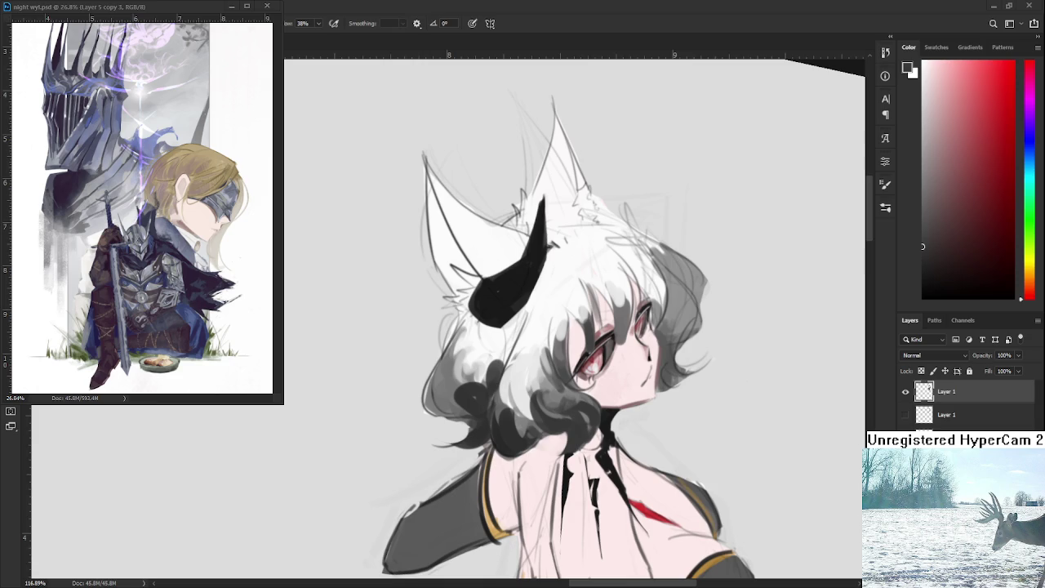
Sample dark grey and paint small dark curls at the hair's right edge, touching up with the eraser
scroll(420, 318, "down", 3)
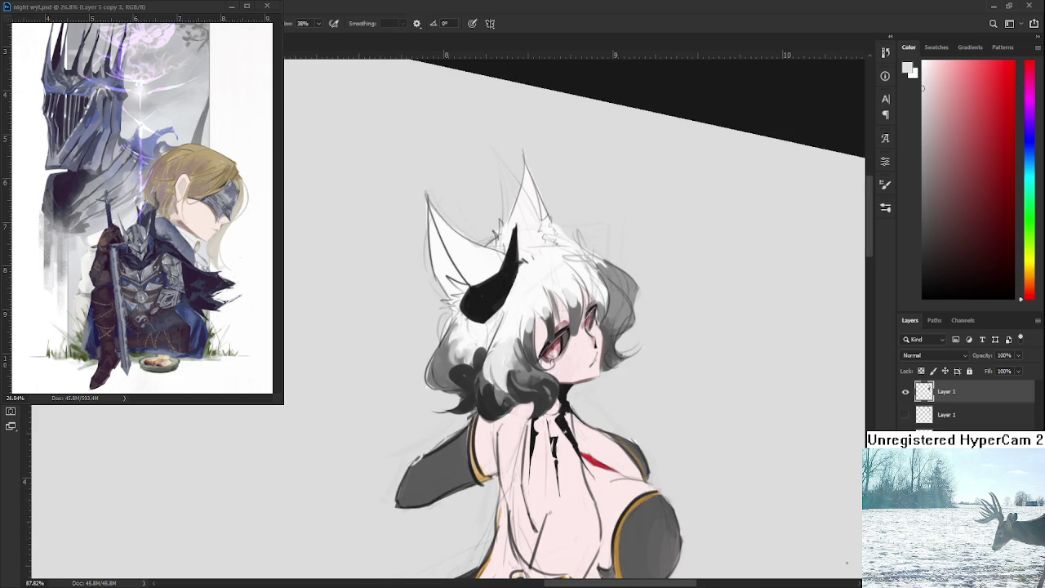
scroll(615, 440, "up", 1)
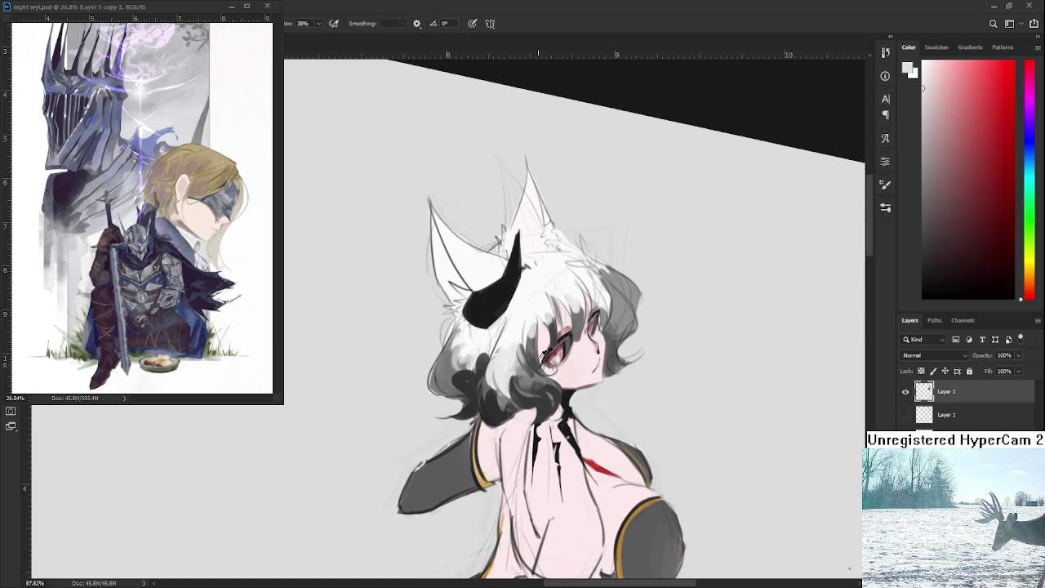
left_click(547, 396, "alt")
key("e")
key("b")
key("e")
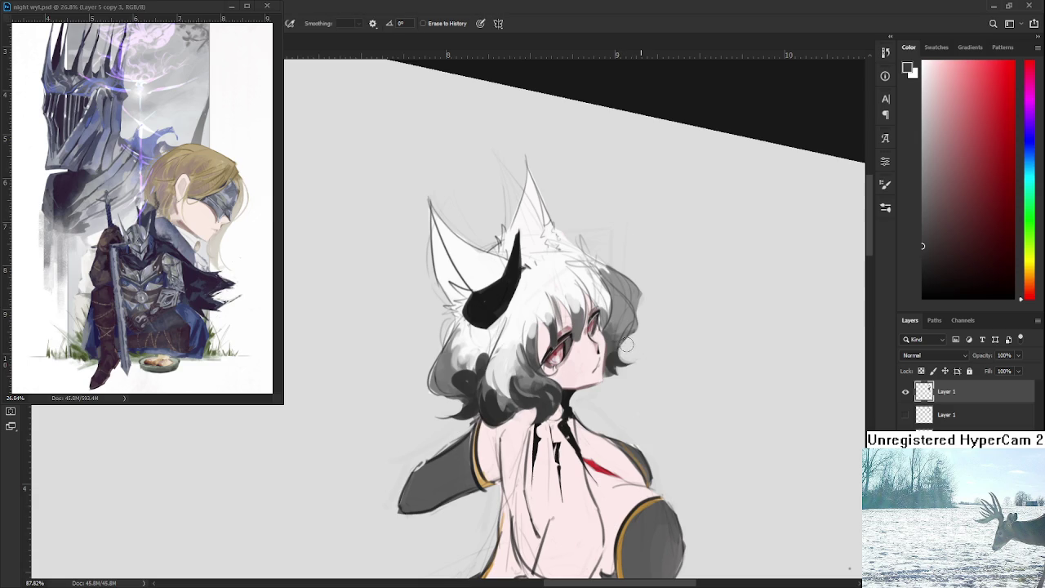
key("b")
mouse_move(628, 364)
left_mouse_down()
mouse_move(640, 359)
mouse_move(635, 341)
left_mouse_up()
key("e")
key("b")
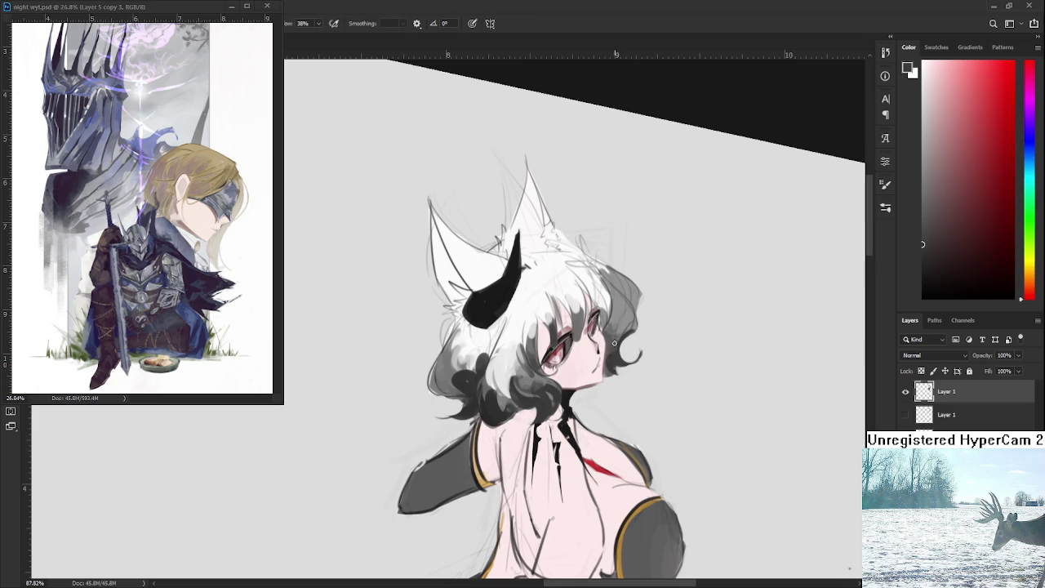
Sample light and darker greys from the hair to continue painting
left_click(616, 323, "alt")
left_click(616, 324, "alt")
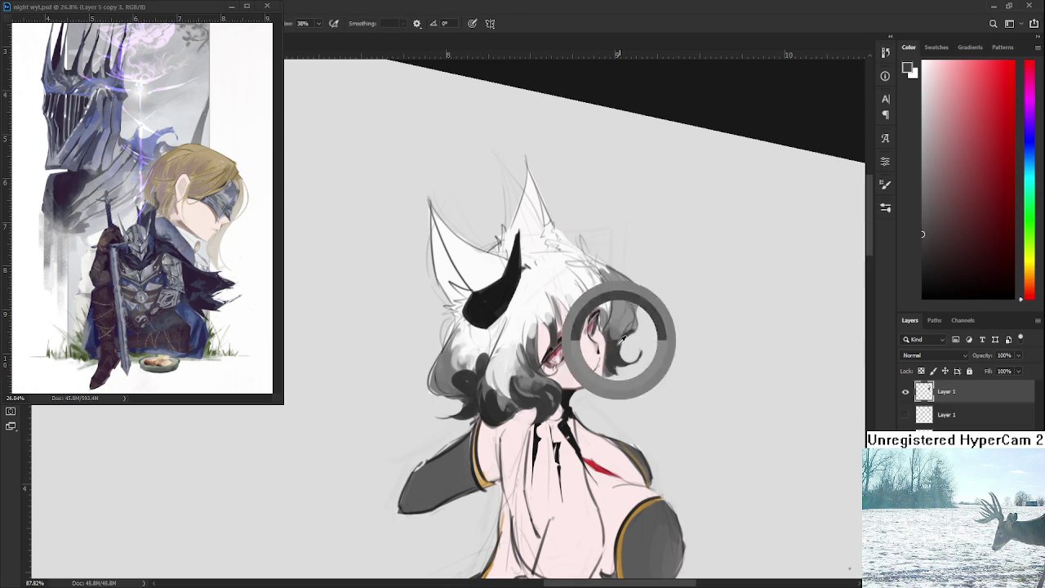
left_click(624, 318, "alt")
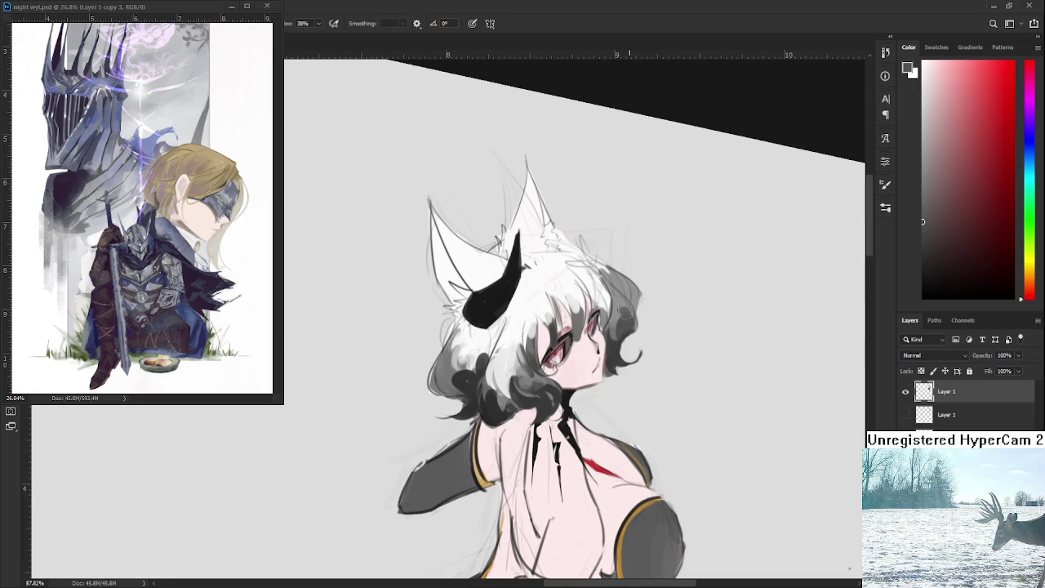
left_click(626, 315, "alt")
scroll(626, 315, "down", 3)
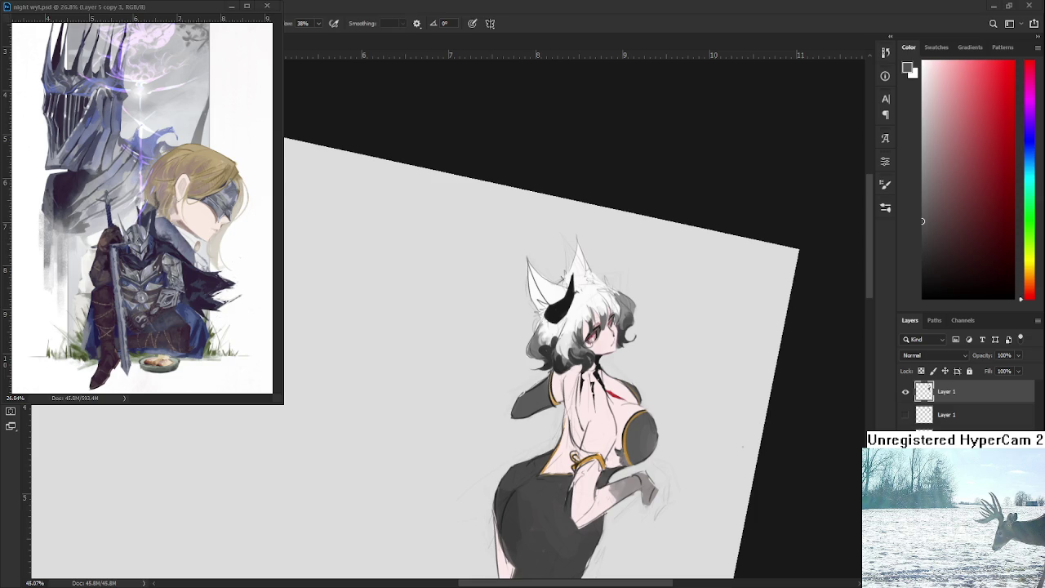
scroll(632, 448, "down", 2)
scroll(624, 408, "up", 5)
scroll(619, 372, "up", 1)
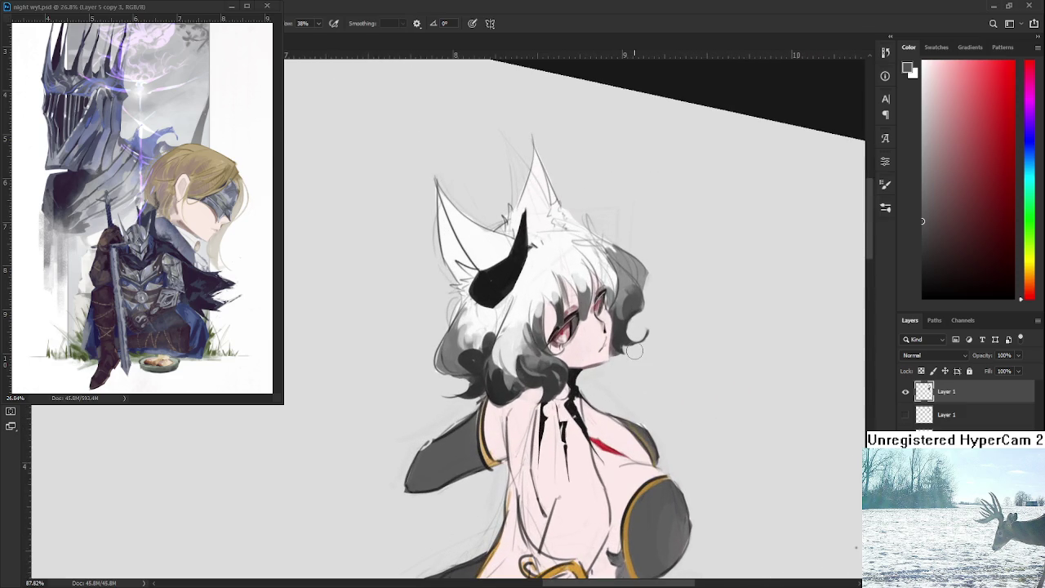
left_click_drag(499, 363, 437, 414)
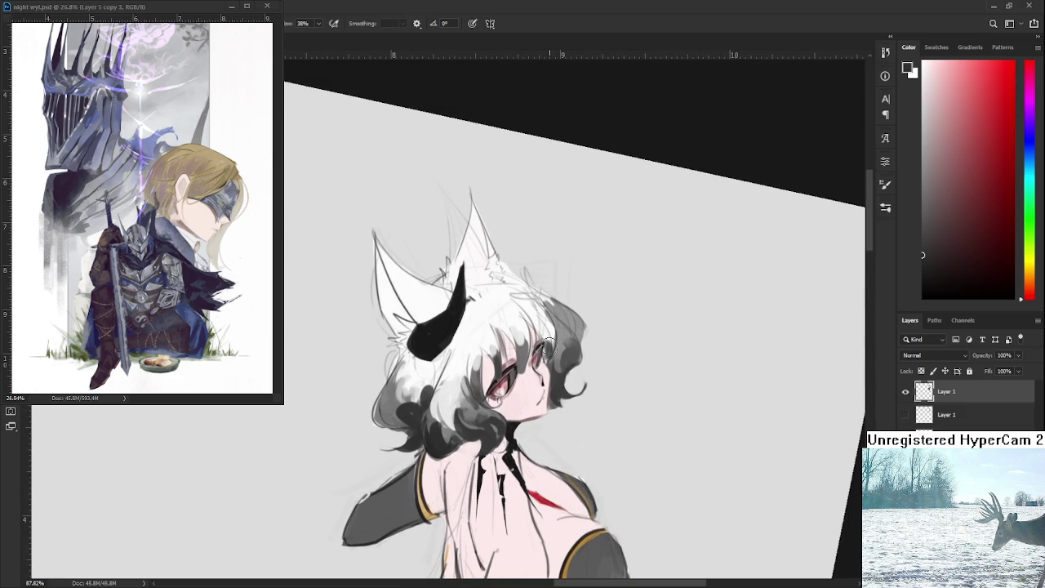
Sample the cheek skin tone and lighter hair greys, then brush lighter grey into the hair
left_click(551, 346, "alt")
left_click(552, 353, "alt")
left_click(568, 338, "alt")
left_click(569, 332, "alt")
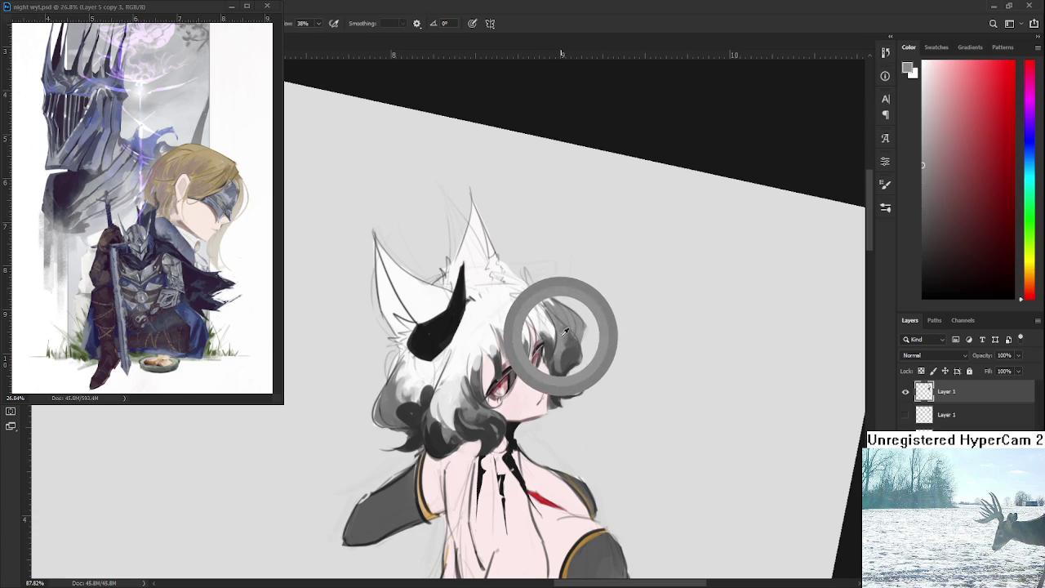
left_click_drag(568, 327, 561, 325)
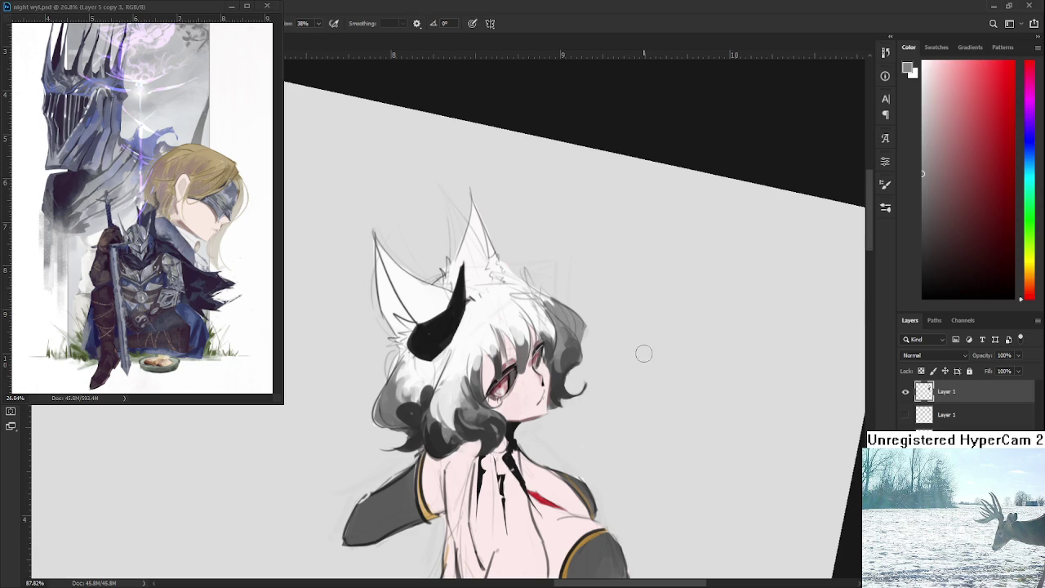
Sample darker and lighter greys from the hair's top-right area
left_click(570, 343, "alt")
left_click(567, 317, "alt")
left_click(576, 325, "alt")
left_click(574, 318, "alt")
left_click(578, 326, "alt")
Touch up the top-right curls with eraser and brush, then tilt the canvas further clockwise
key("e")
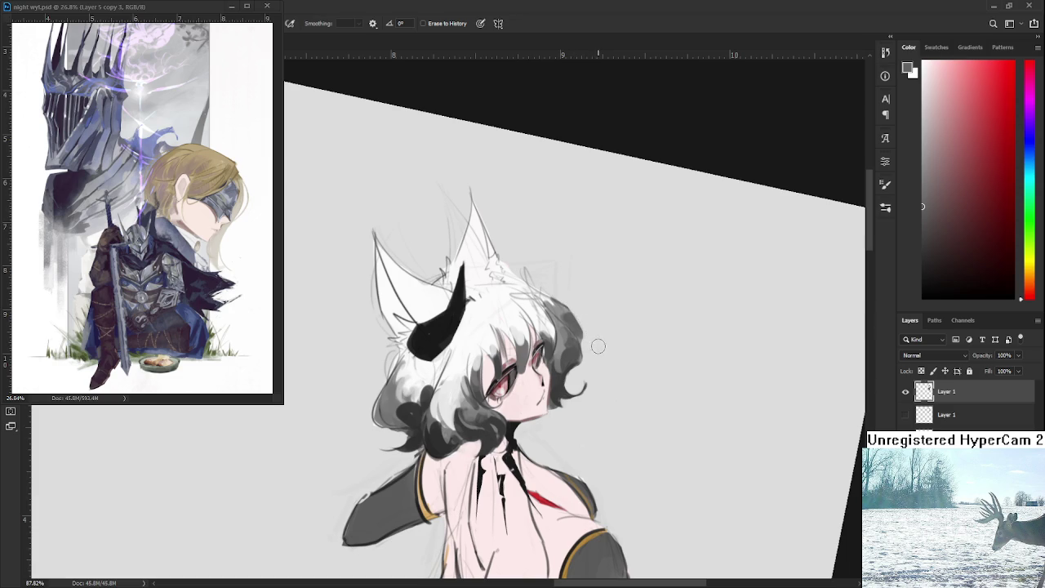
key("b")
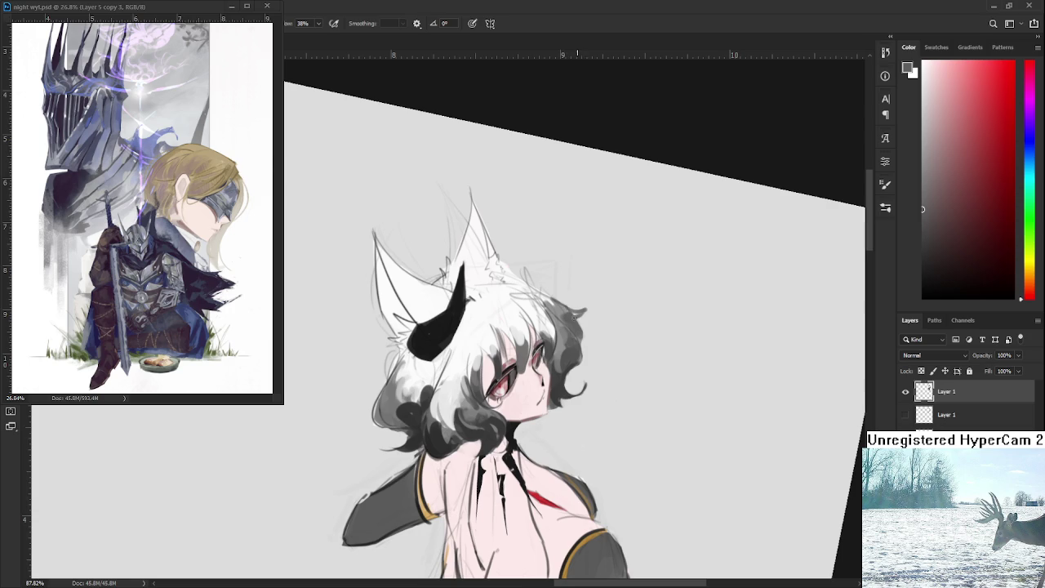
key("e")
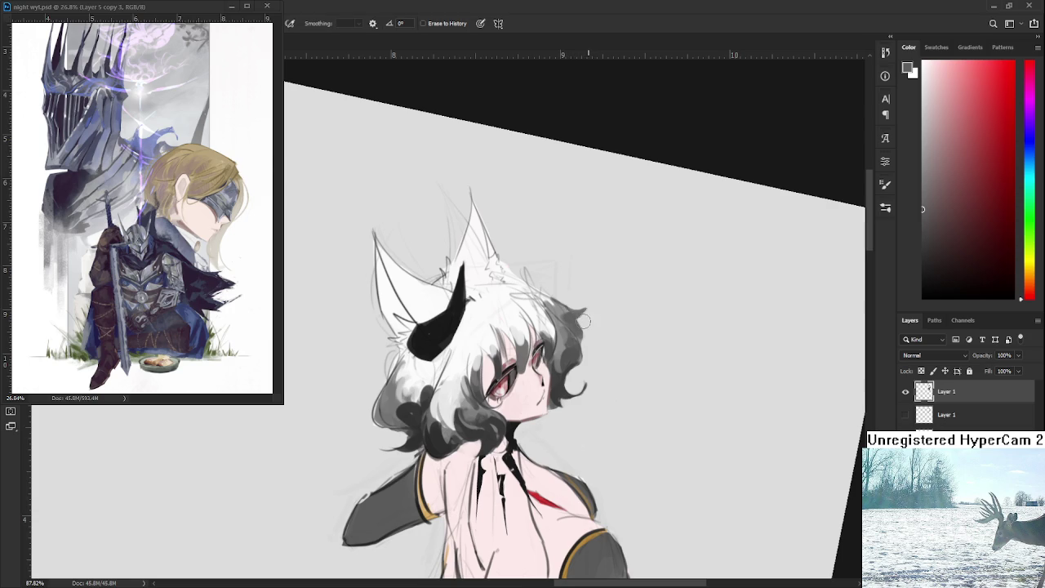
left_click_drag(566, 295, 617, 280)
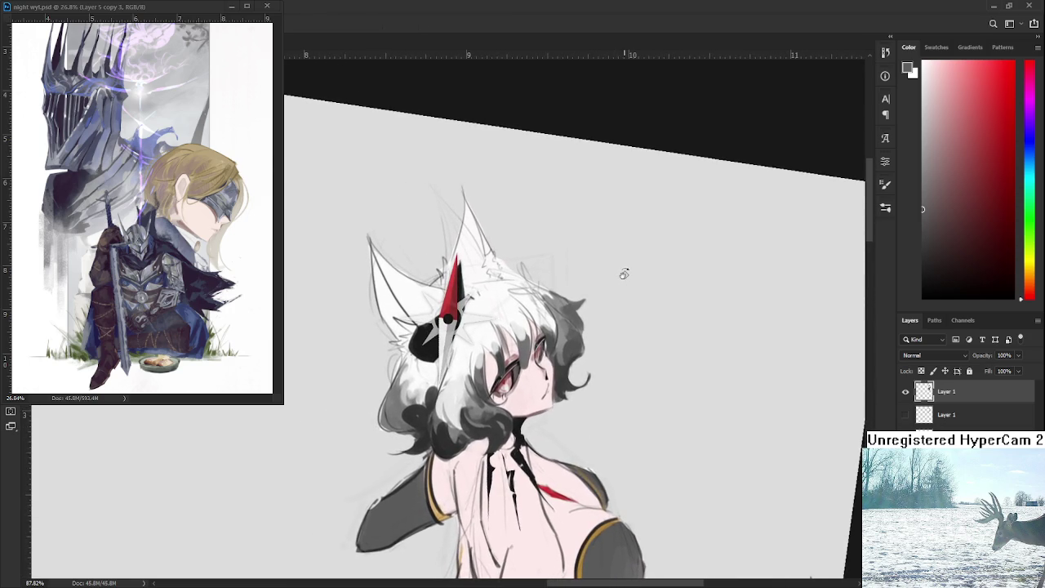
left_click_drag(623, 272, 613, 337)
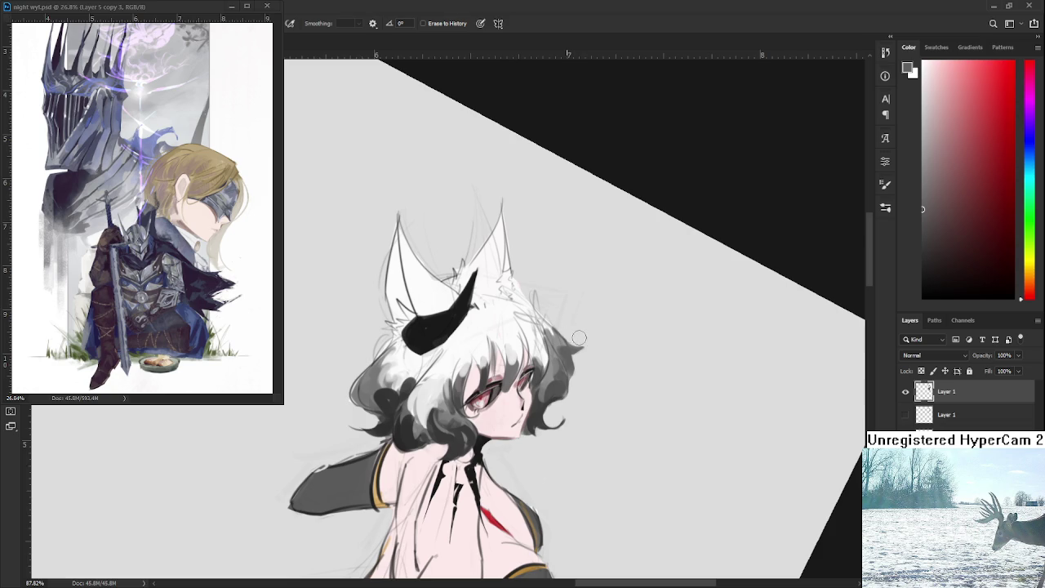